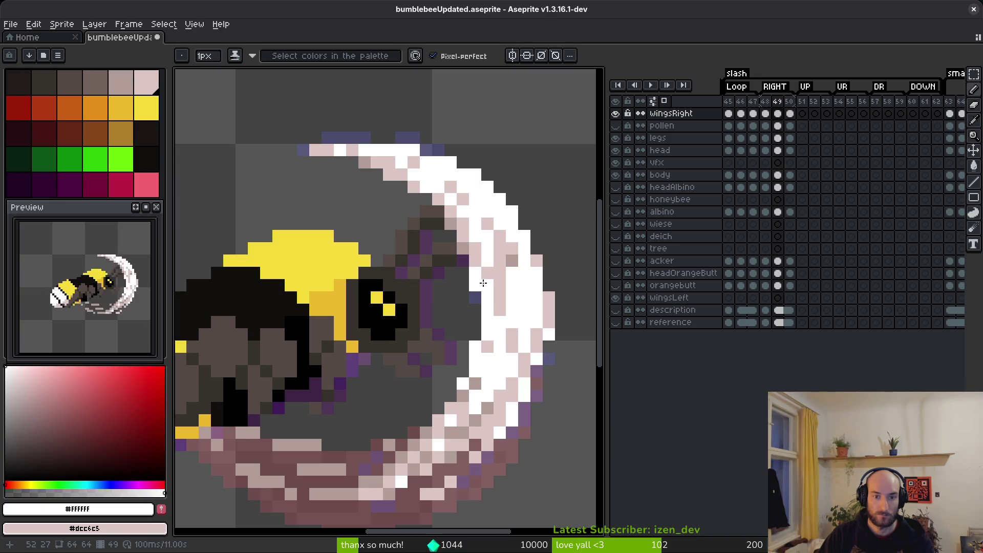
Paint a short column of light pink pixels into frame 49's slash crescent
scroll(528, 349, "down", 6)
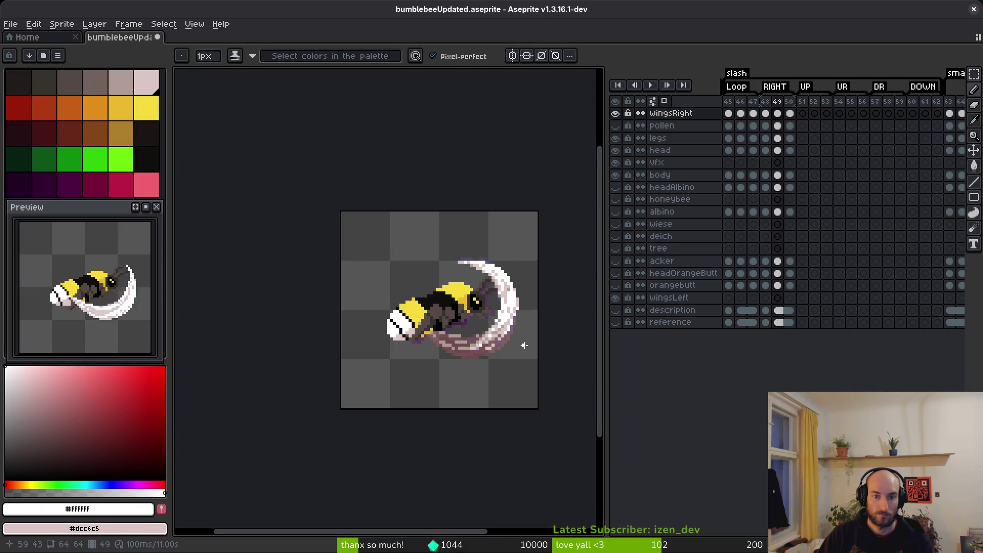
scroll(516, 334, "up", 3)
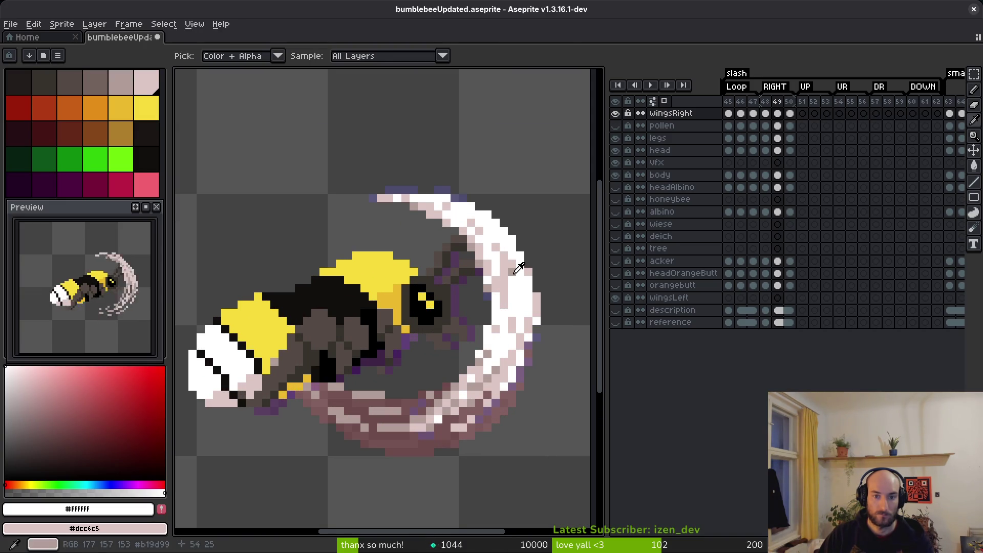
left_click(510, 270, "alt")
scroll(511, 270, "up", 3)
left_click(533, 310, "alt")
left_click_drag(535, 330, 544, 350)
scroll(545, 351, "down", 7)
scroll(552, 416, "up", 8)
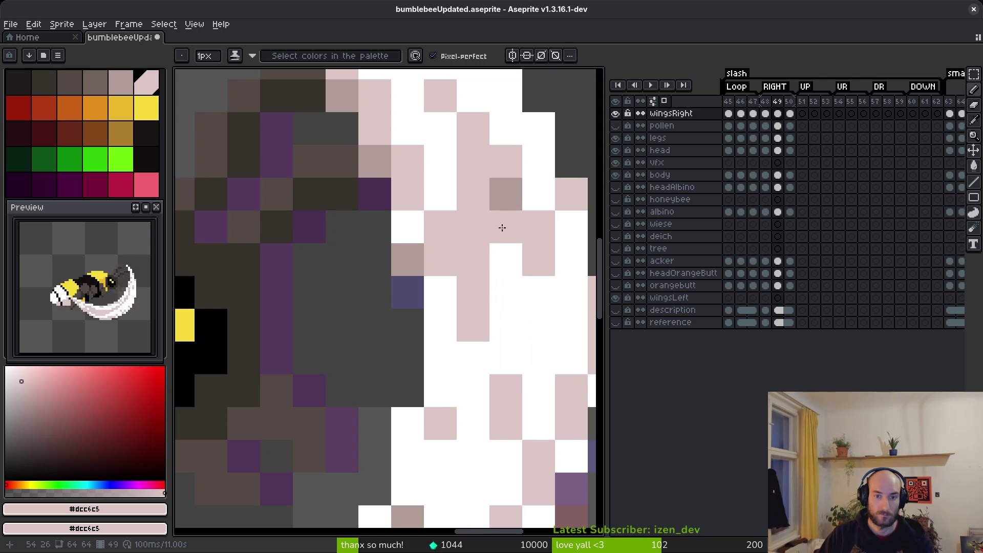
Turn two neighbouring pink crescent pixels white, sampled from the crescent
left_click(507, 129, "alt")
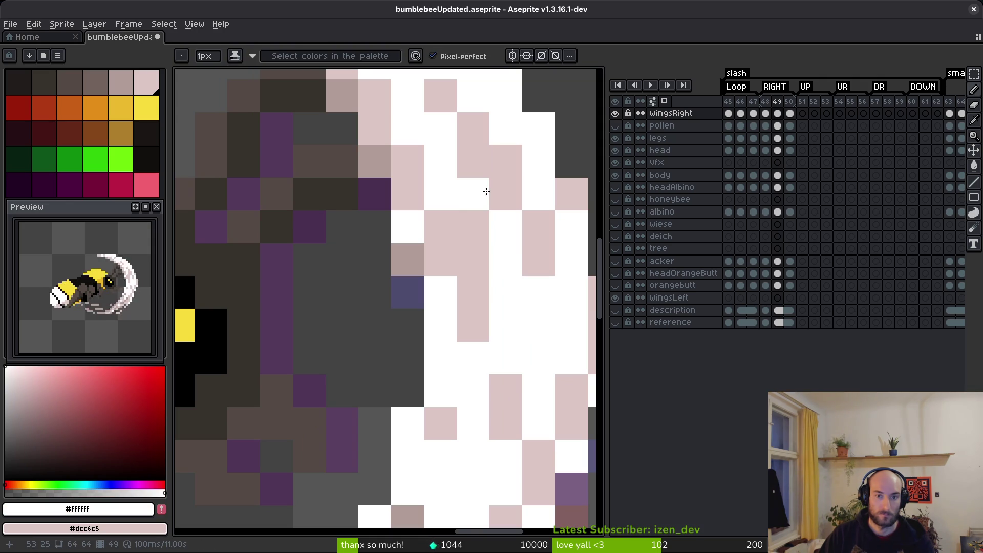
left_click(473, 161)
left_click(480, 229)
scroll(480, 228, "down", 3)
scroll(484, 290, "up", 3)
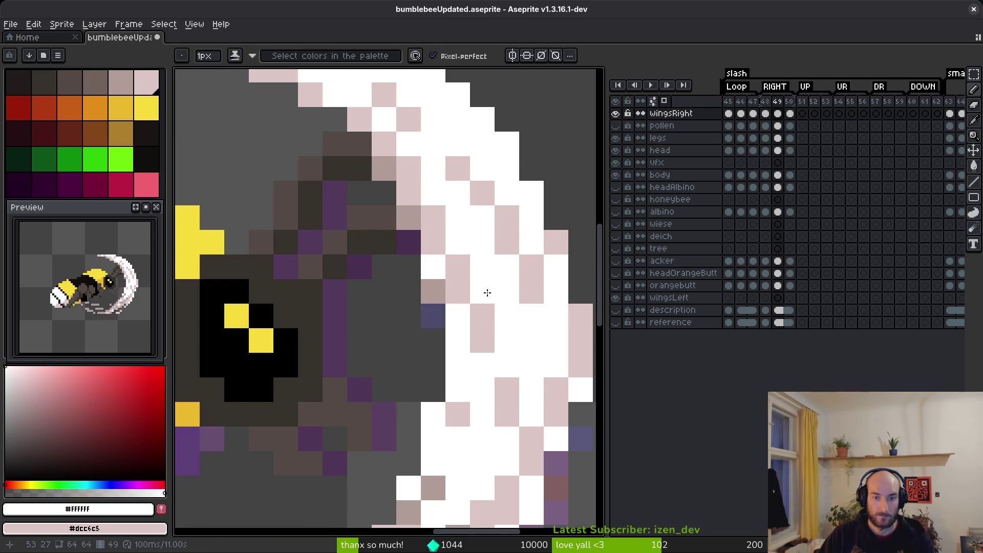
scroll(485, 290, "down", 6)
Save the bee sprite file and advance to the next animation frame
key("ctrl+s")
scroll(479, 401, "down", 1)
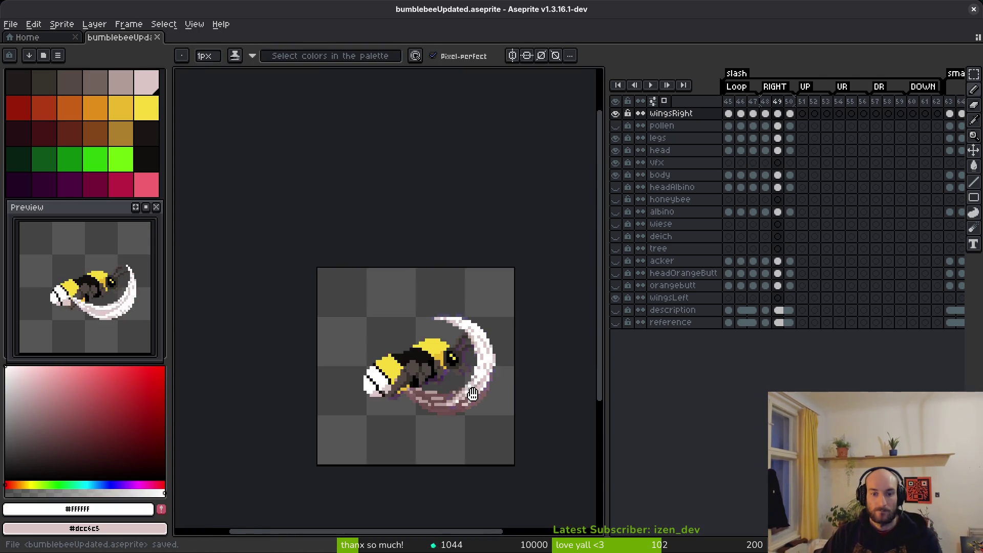
scroll(478, 401, "up", 3)
scroll(514, 353, "up", 2)
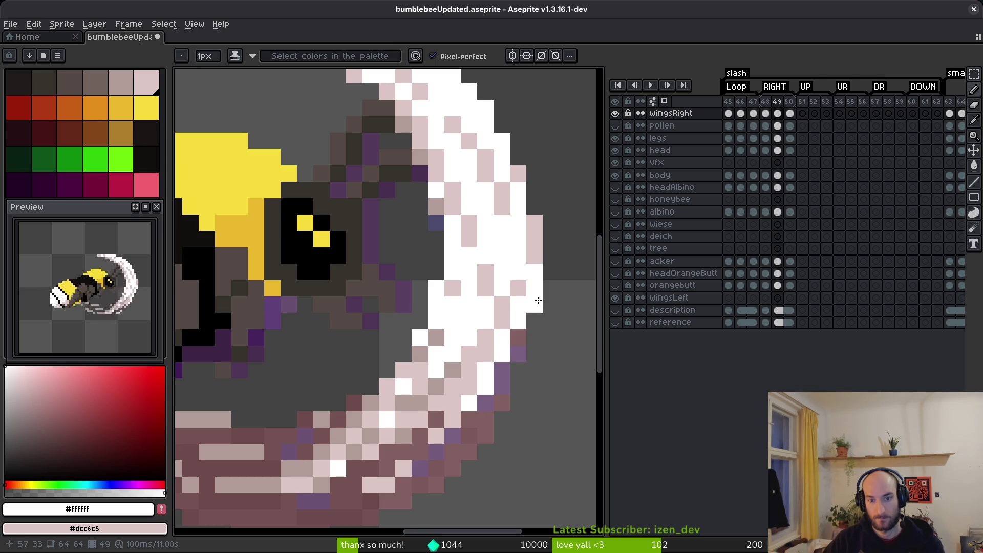
scroll(532, 369, "down", 4)
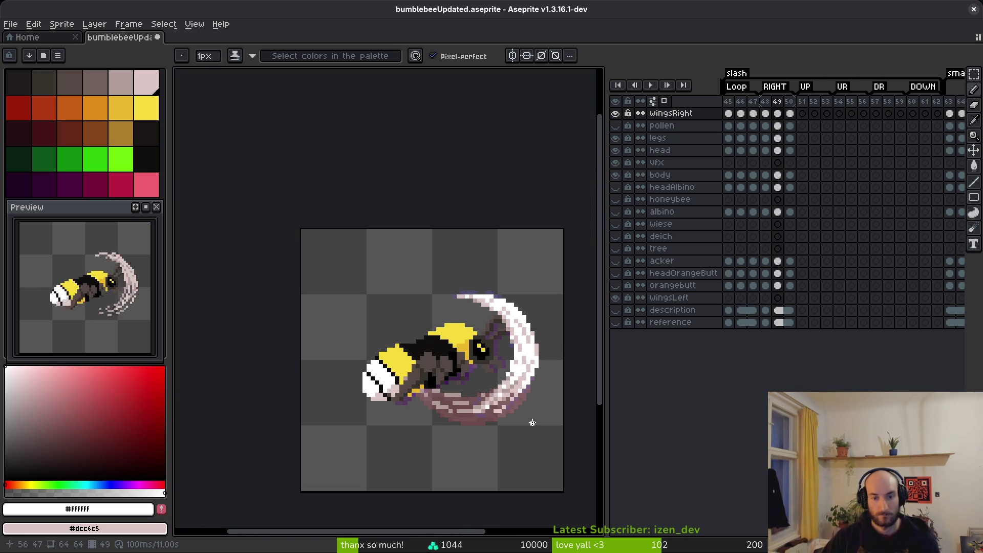
scroll(529, 412, "up", 4)
scroll(395, 308, "up", 3)
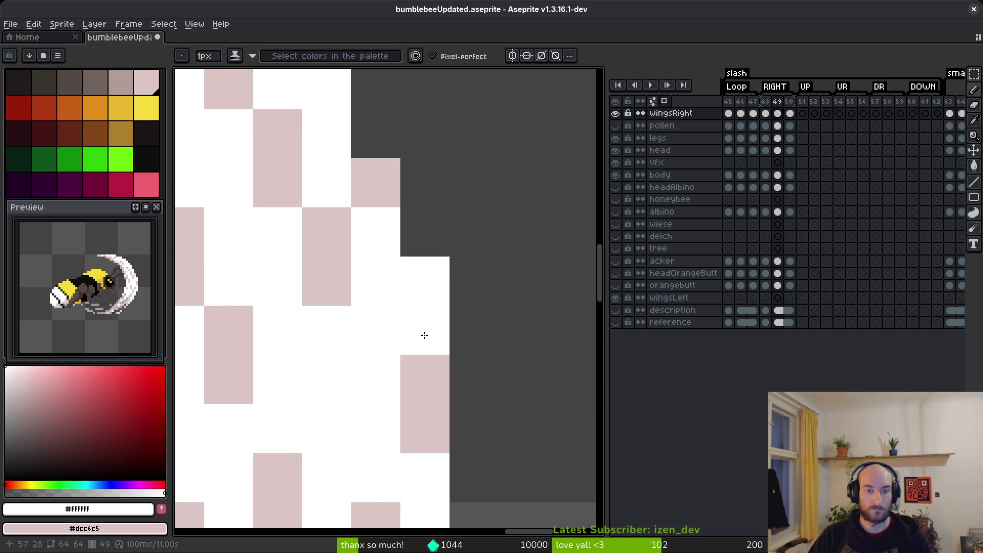
scroll(455, 390, "down", 6)
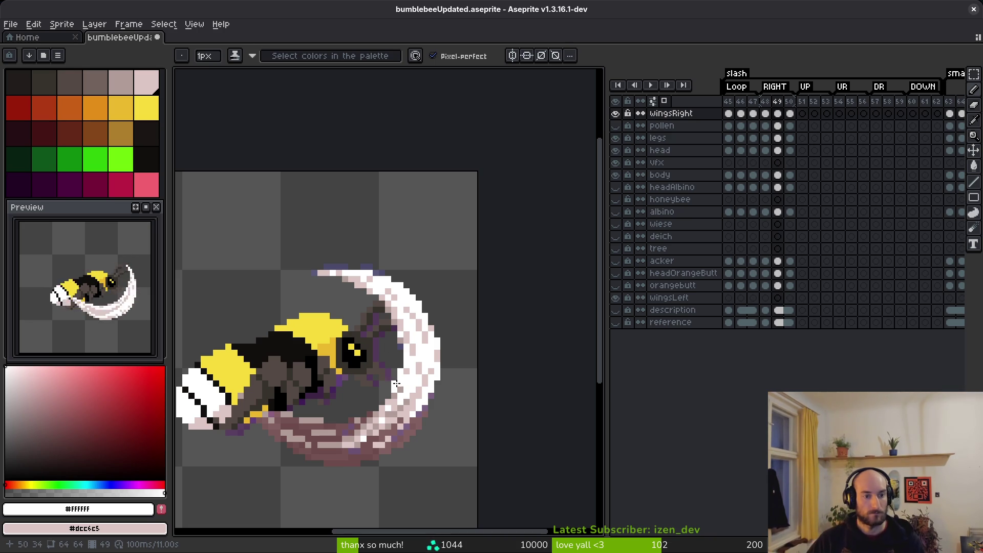
key("v")
key("Right")
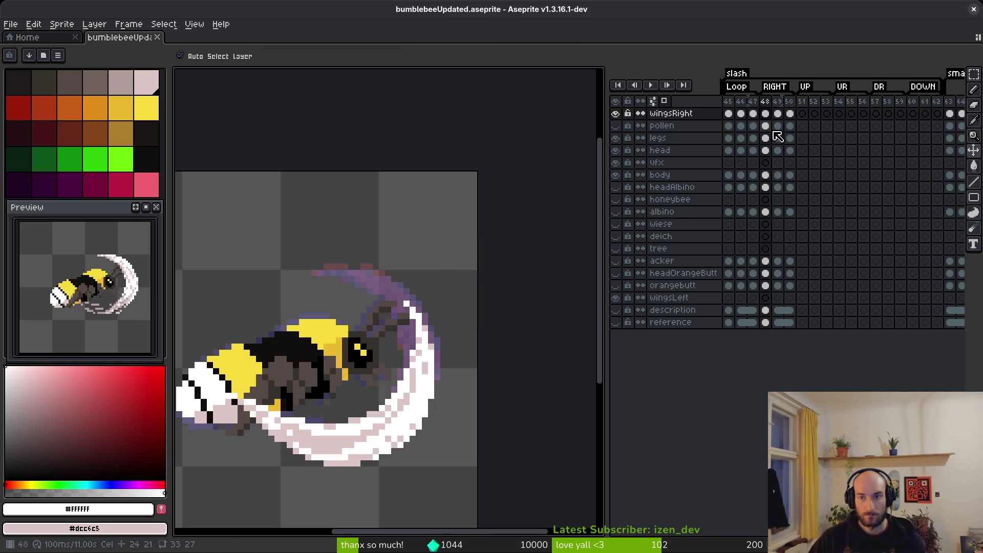
Jump to frame 49 of the slash and recentre the bee in the view
key("Right")
left_click(777, 137)
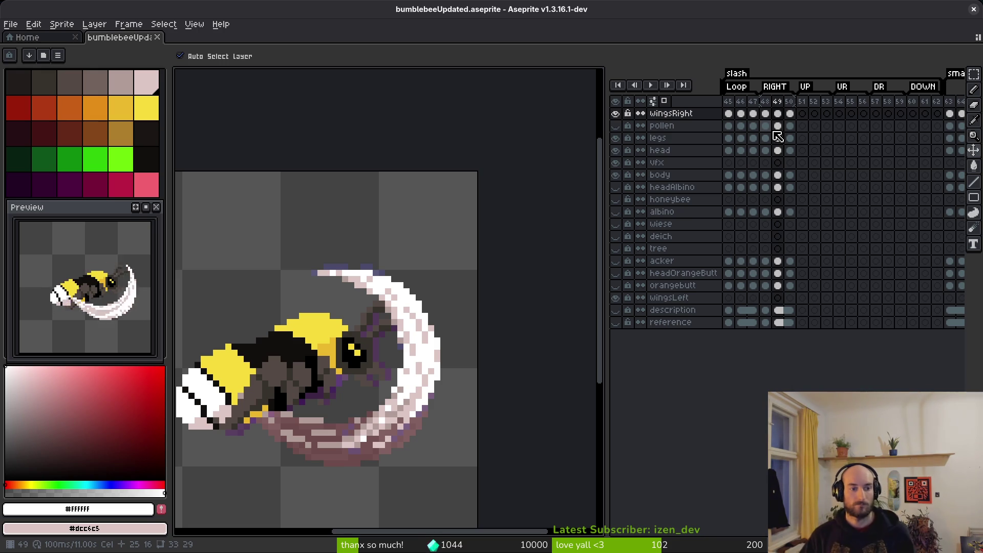
key("b")
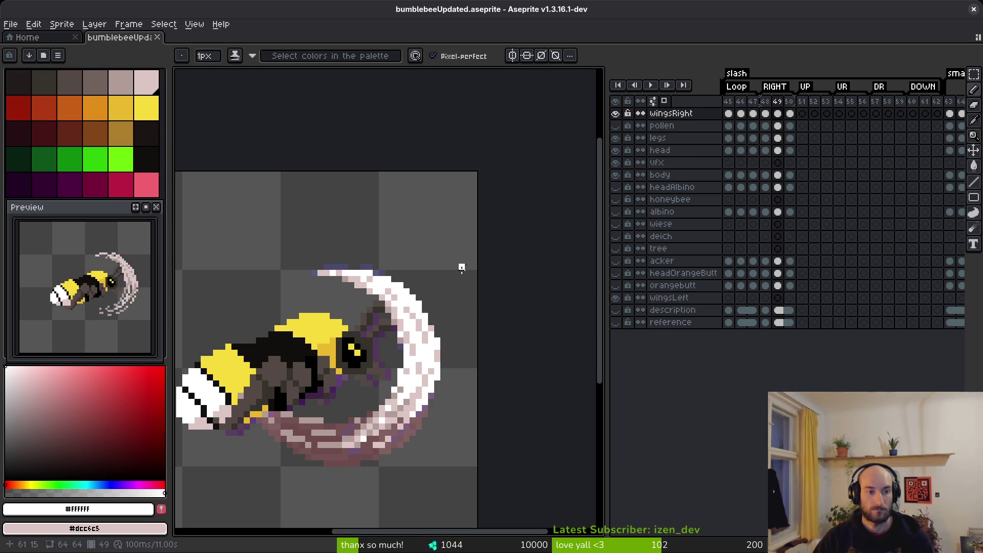
left_click_drag(388, 389, 457, 365)
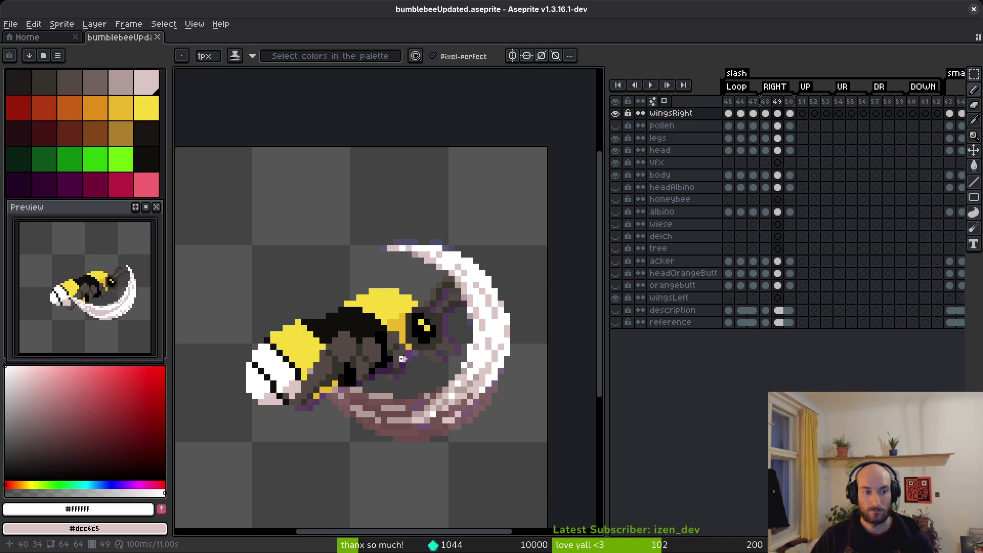
scroll(396, 358, "down", 1)
scroll(396, 356, "down", 1)
Play the slash animation back, then return to one-pixel drawing on frame 48
key("i")
key("Left")
key("Left")
key("Left")
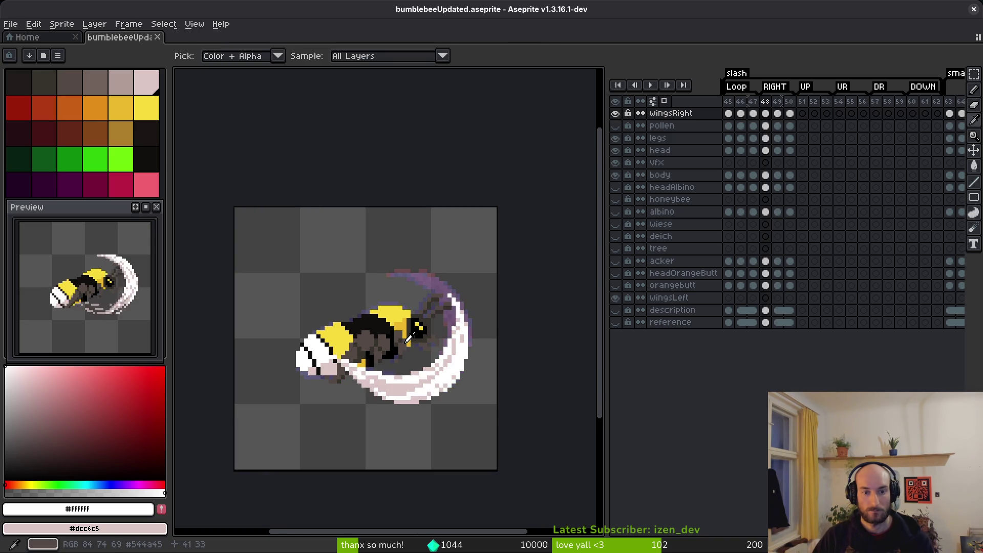
key("Return")
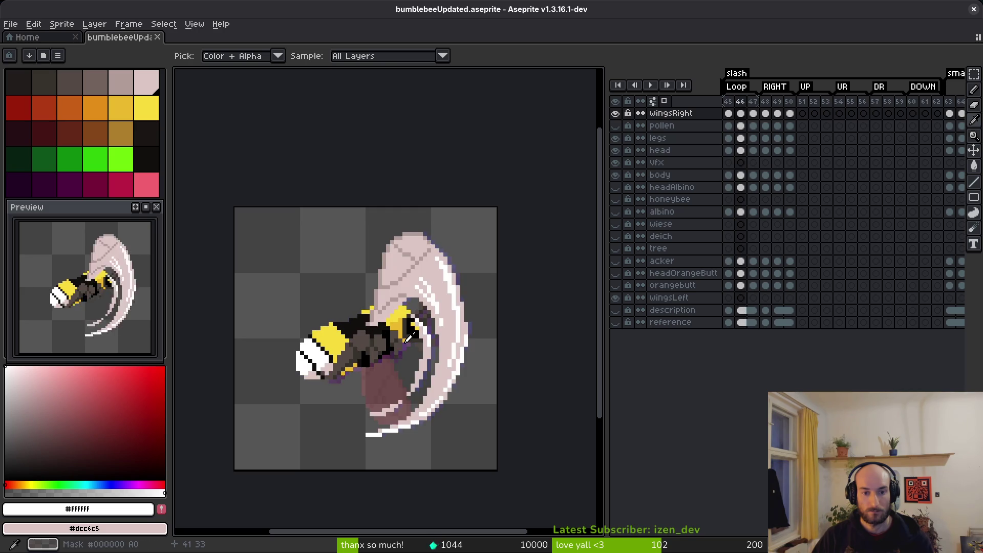
key("b")
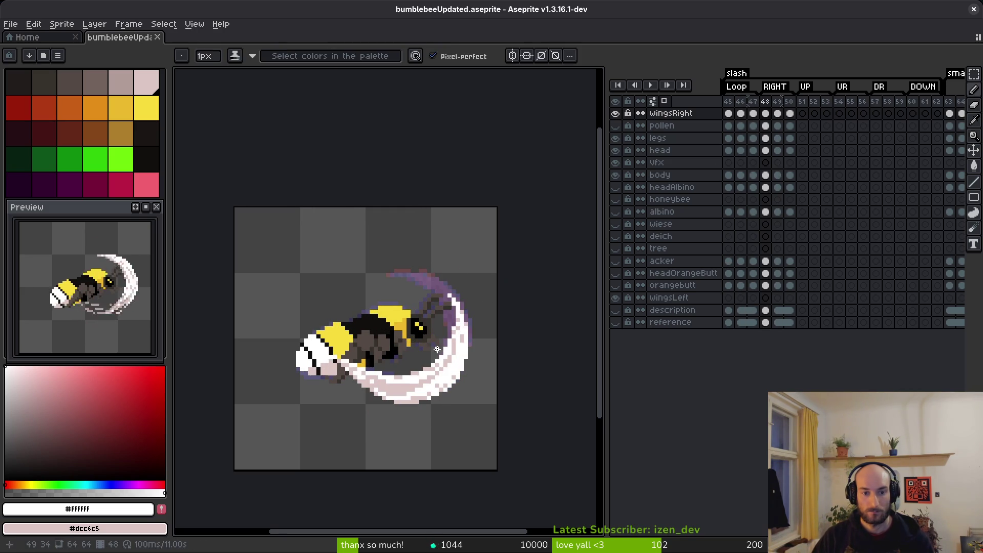
scroll(414, 346, "up", 4)
scroll(314, 314, "down", 2)
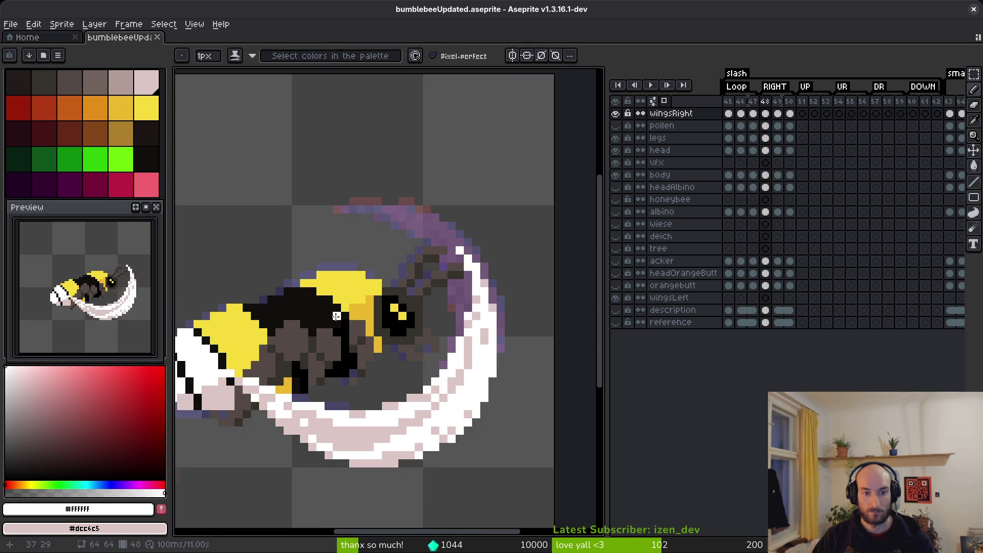
Draw light pink #dcc6c5 pixels toward the crescent and at its top
scroll(313, 315, "up", 2)
scroll(285, 319, "down", 1)
scroll(282, 325, "down", 1)
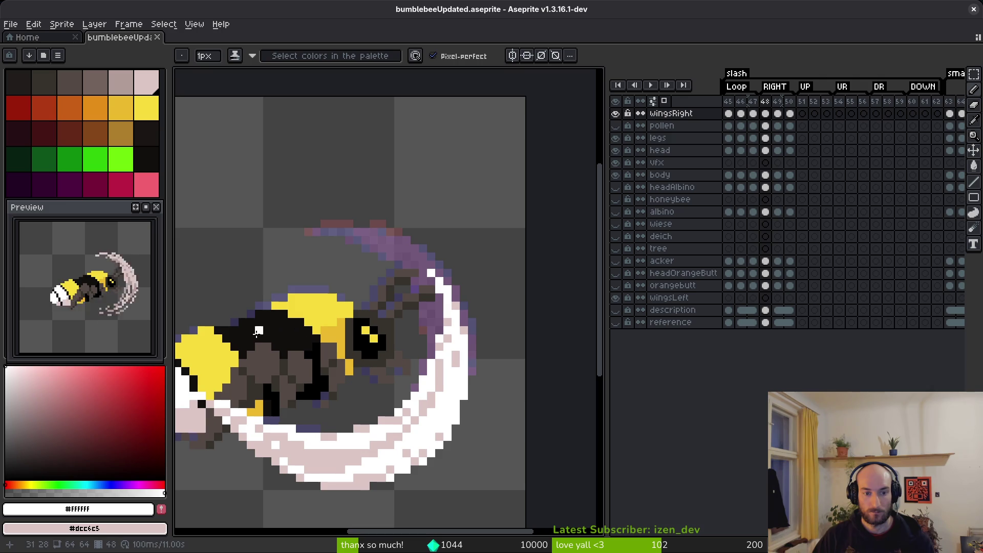
scroll(279, 328, "up", 1)
left_click(520, 411, "alt")
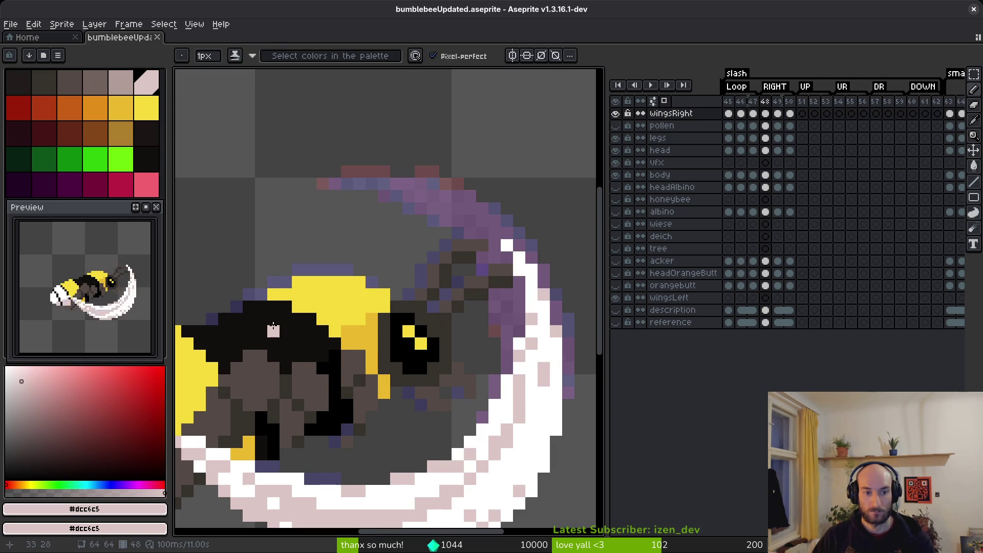
mouse_move(273, 327)
left_mouse_down()
mouse_move(442, 276)
mouse_move(520, 234)
mouse_move(531, 250)
left_mouse_up()
left_click(494, 231)
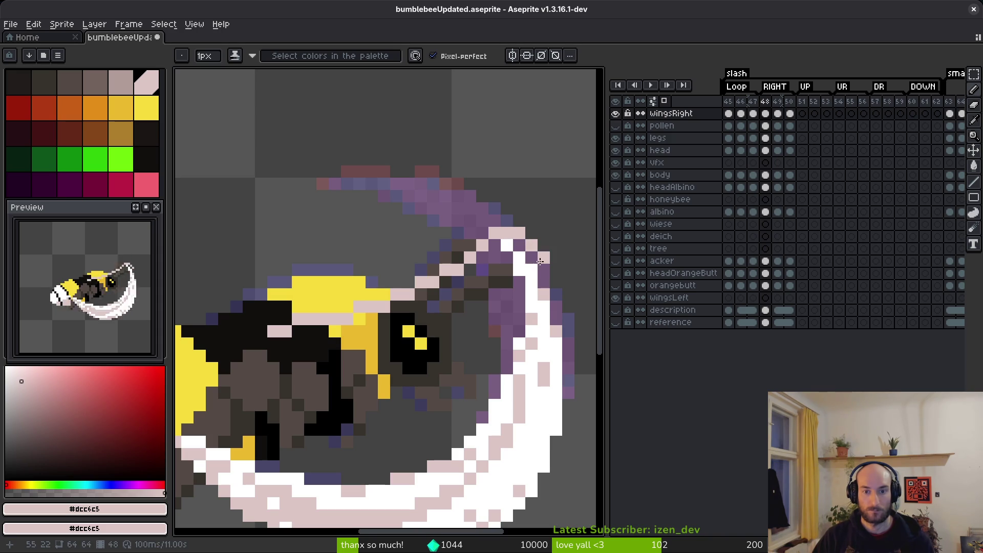
Paint light pink pixels down the crescent's right edge
left_click(535, 259, "alt")
key("e")
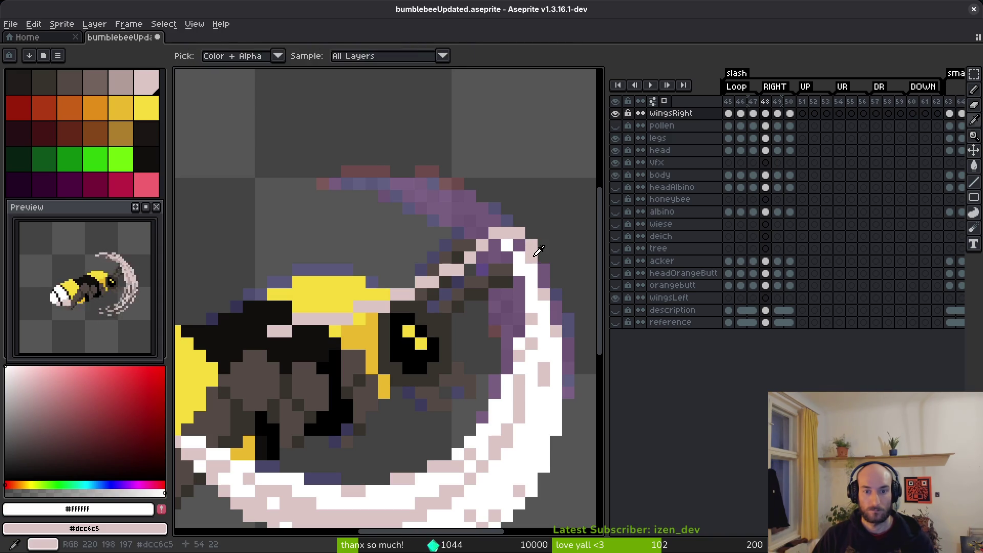
left_click(532, 259, "alt")
key("b")
mouse_move(540, 268)
left_mouse_down()
mouse_move(484, 348)
mouse_move(489, 355)
mouse_move(383, 361)
mouse_move(310, 344)
left_mouse_up()
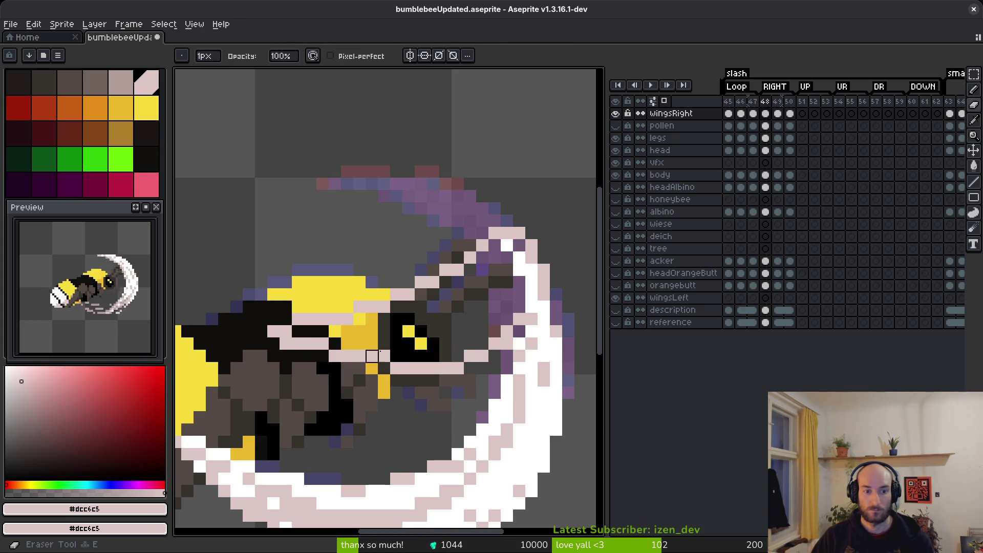
Fill the bee's head area with light pink using the Paint Bucket
key("g")
left_click(436, 324)
scroll(460, 323, "down", 4)
scroll(458, 321, "up", 3)
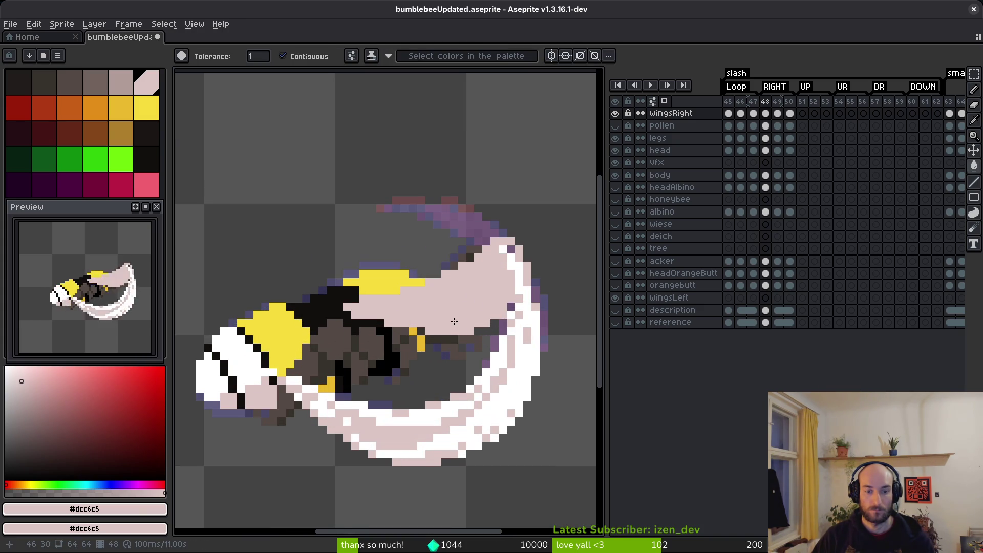
scroll(445, 321, "up", 1)
scroll(445, 321, "down", 3)
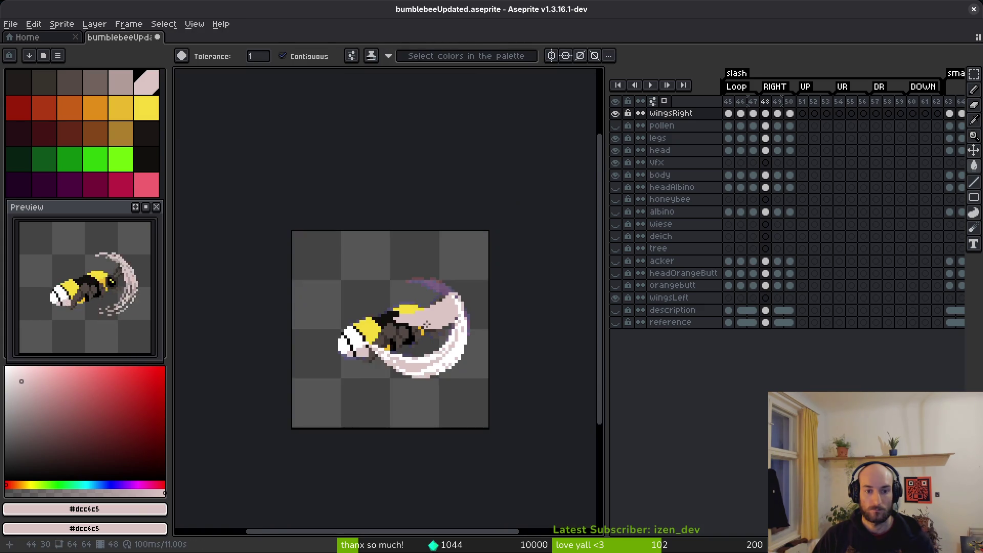
scroll(445, 322, "up", 2)
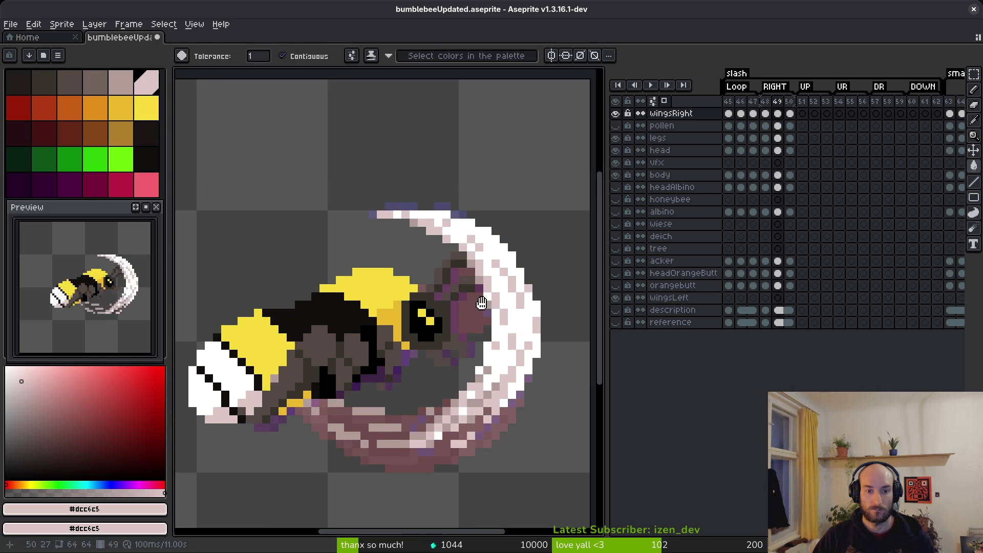
Step back to frame 44 and start a freehand selection around the bee's wing and body
scroll(460, 307, "up", 1)
key("b")
scroll(460, 307, "up", 1)
key("Left")
key("Left")
key("Left")
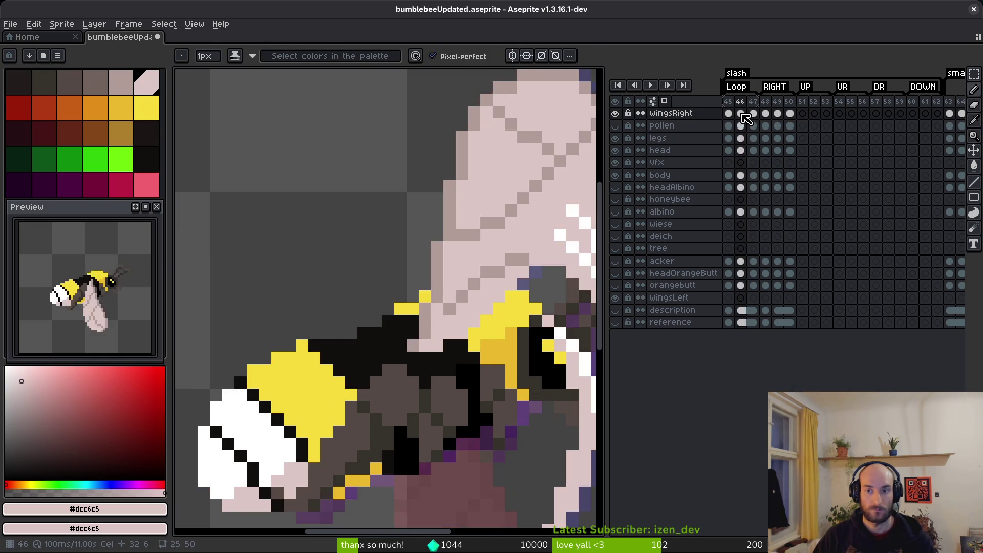
scroll(458, 307, "down", 4)
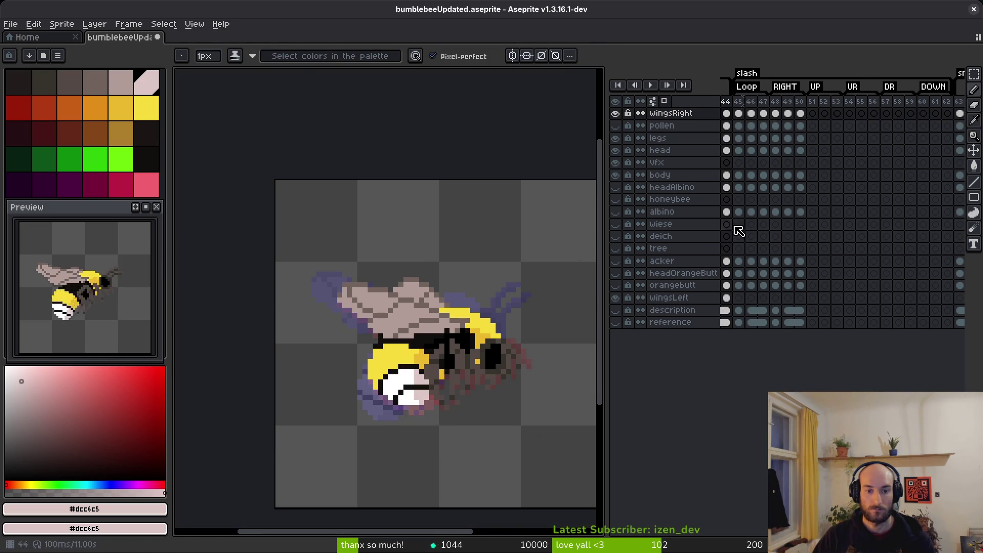
key("shift+q")
left_click(468, 290)
left_click_drag(513, 279, 515, 279)
scroll(861, 145, "left", 5)
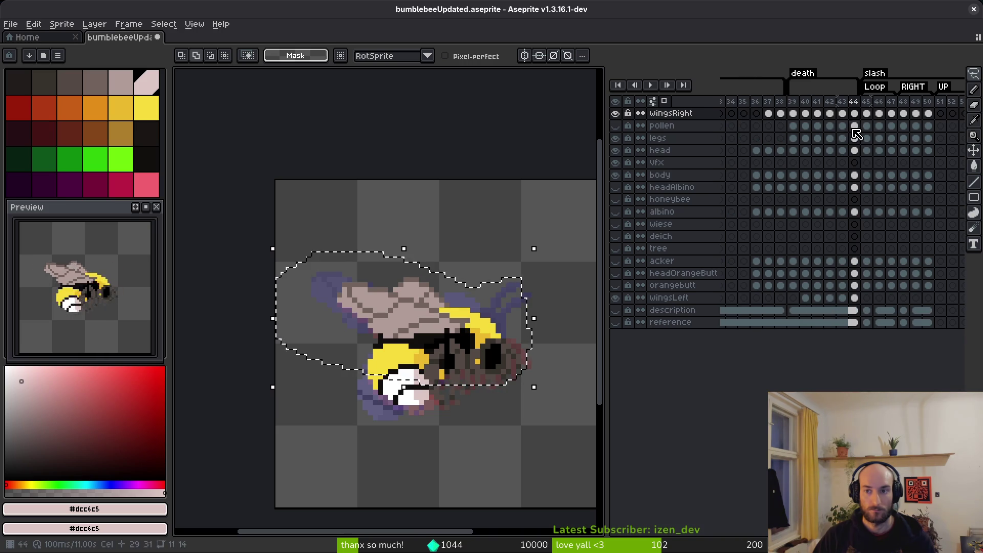
Play the animation from frame 39, check frames 49 and 50, then return to frame 48
left_click(794, 114)
key("Return")
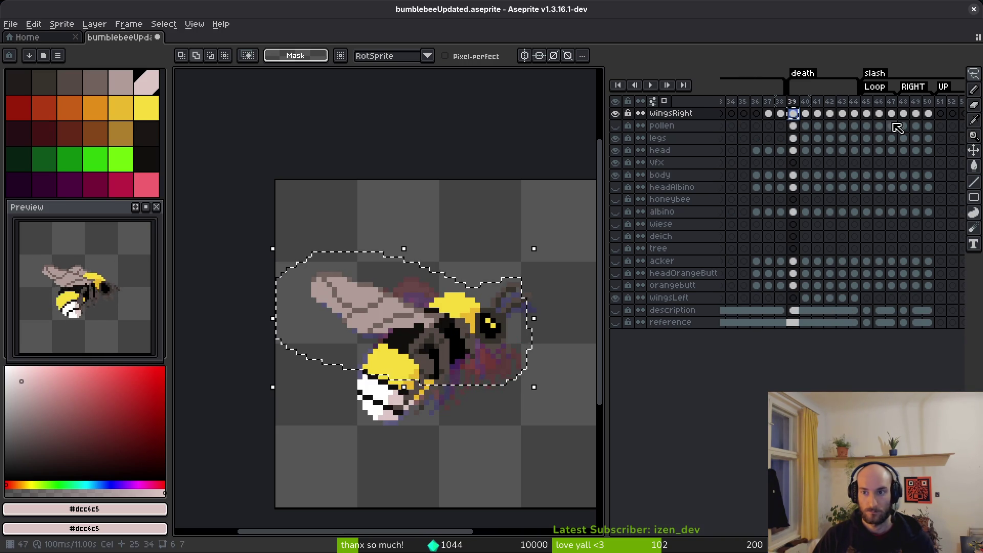
left_click(916, 115)
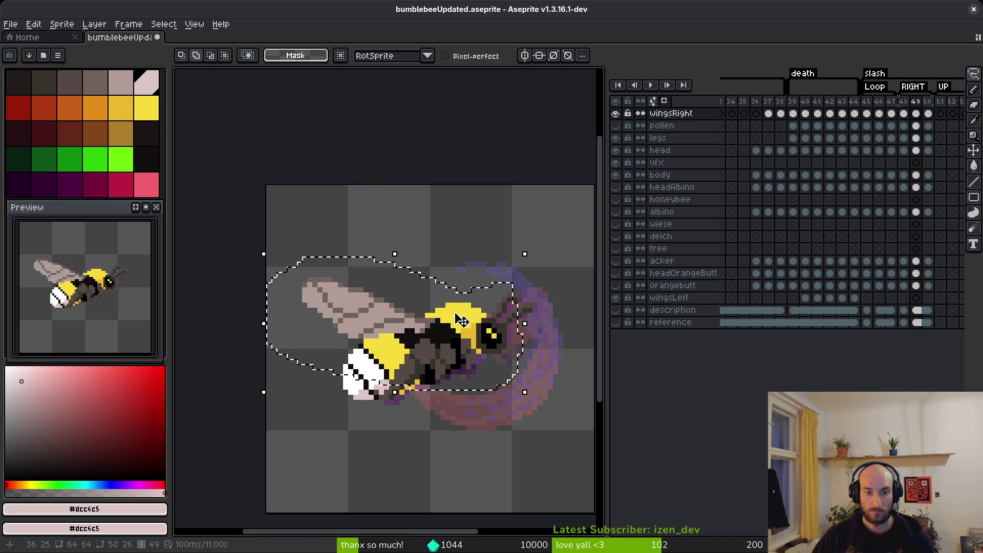
left_click(928, 113)
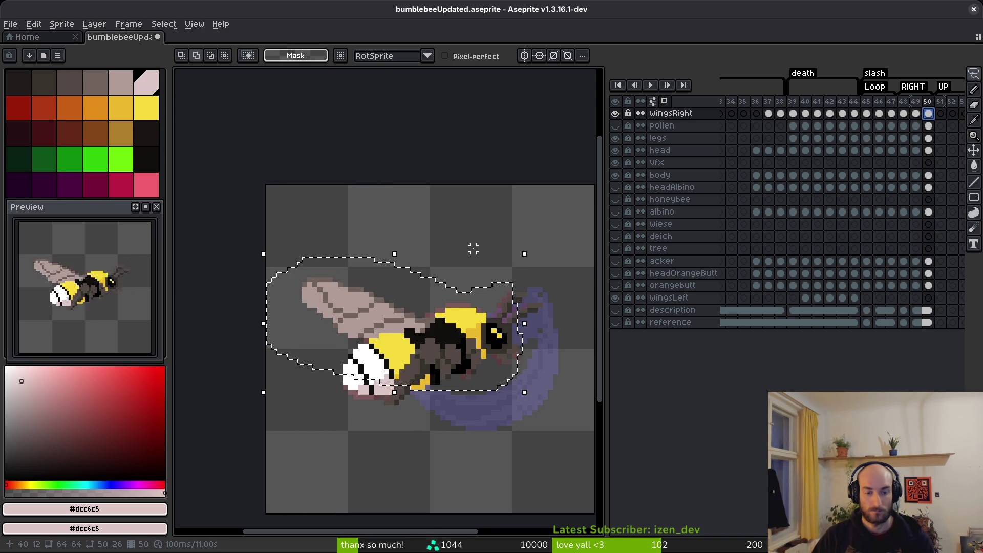
key("Left")
key("Left")
key("Left")
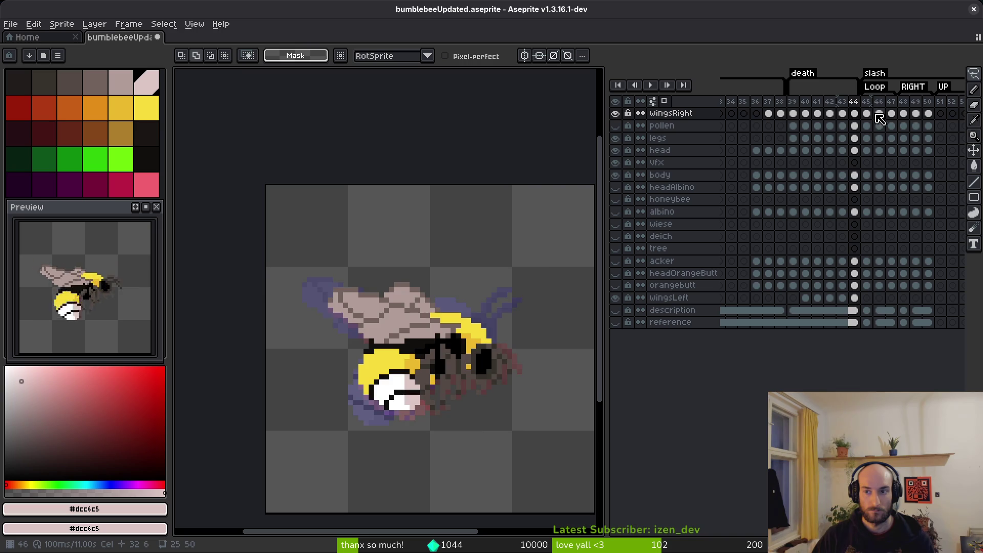
left_click(879, 115)
Undo the last pencil stroke on frame 48's wingsRight cel and save bumblebeeUpdated.aseprite
left_click(903, 113)
key("ctrl+z")
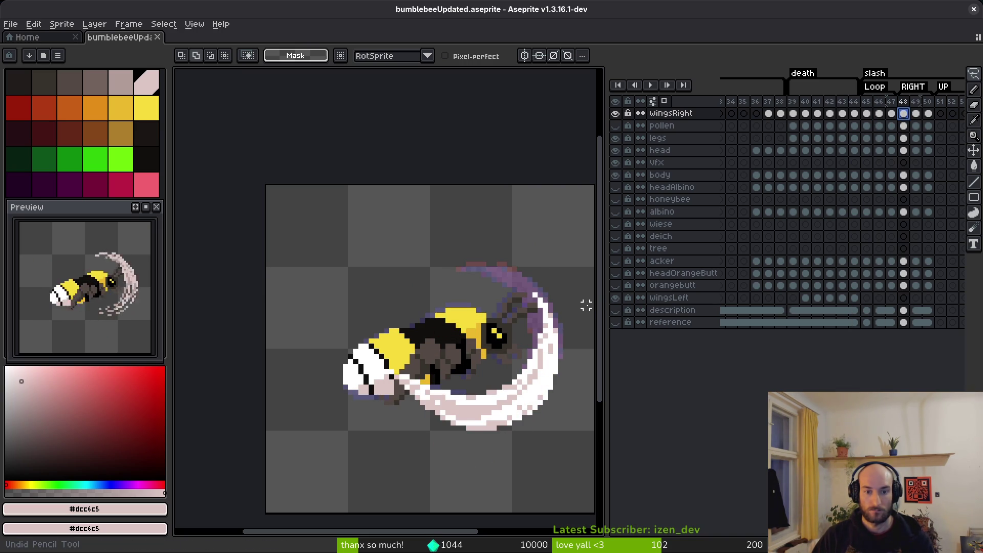
scroll(460, 337, "right", 3)
key("ctrl+s")
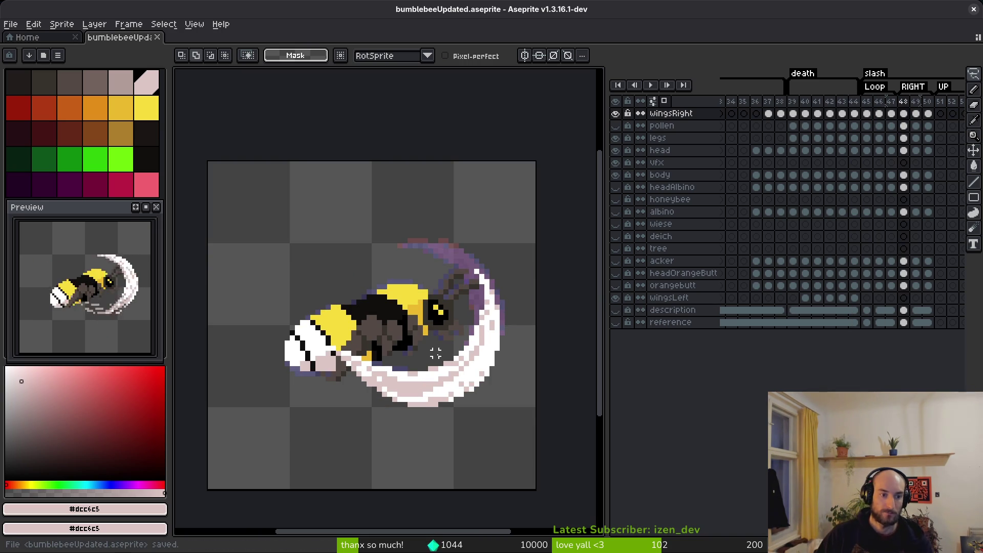
scroll(443, 355, "right", 1)
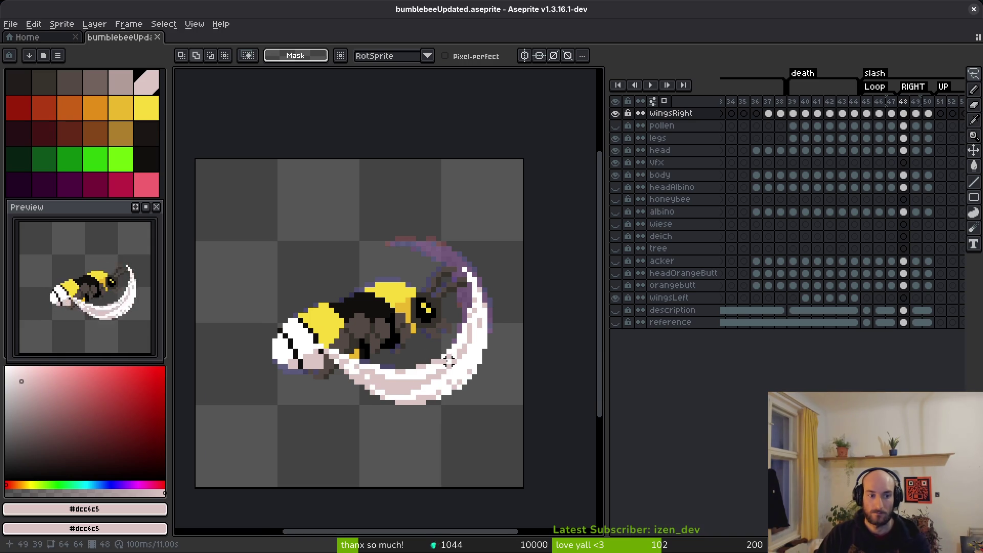
Compare the slash pose on frame 49 against its neighbouring frames
key("i")
key("Right")
key("Right")
key("Left")
key("Left")
key("Right")
key("Right")
key("Left")
key("Right")
key("Left")
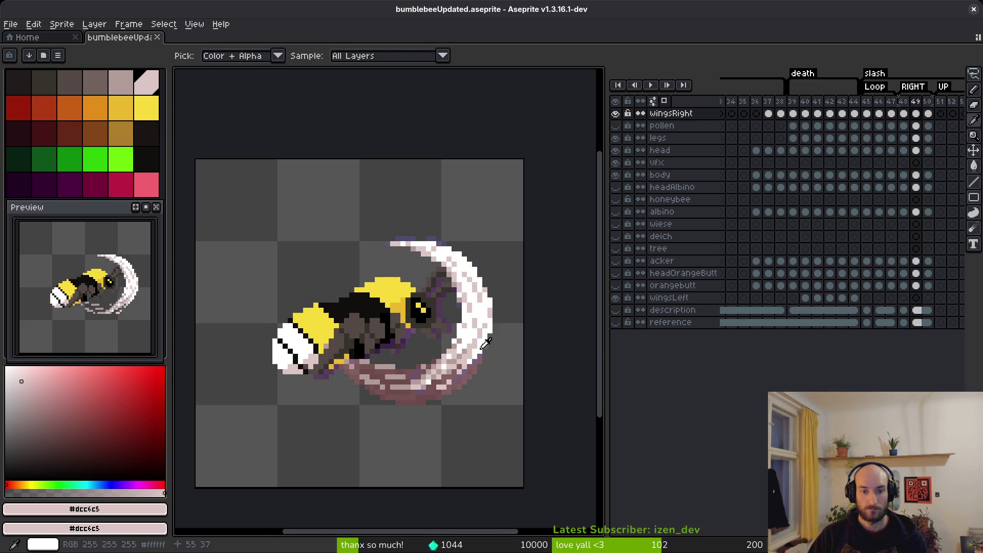
key("m")
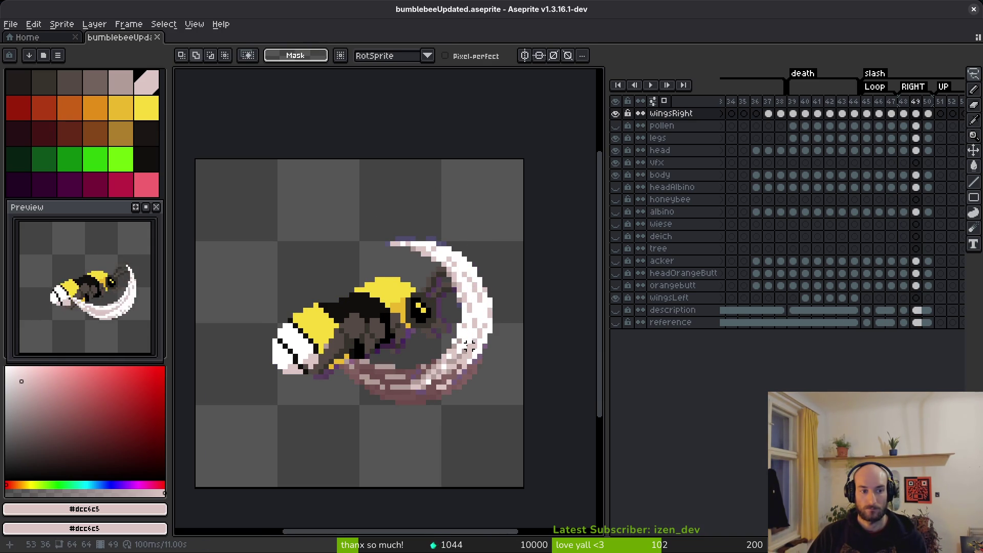
key("i")
key("Left")
key("Right")
key("Right")
key("Left")
scroll(475, 346, "up", 5)
key("m")
Paint light pink along the slash's lower edge, covering the purple edge pixels
mouse_move(509, 317)
left_mouse_down()
mouse_move(538, 312)
mouse_move(487, 338)
mouse_move(400, 341)
mouse_move(418, 372)
mouse_move(461, 327)
mouse_move(317, 348)
mouse_move(251, 332)
left_mouse_up()
key("b")
mouse_move(251, 332)
left_mouse_down()
mouse_move(496, 372)
mouse_move(405, 320)
mouse_move(453, 267)
left_mouse_up()
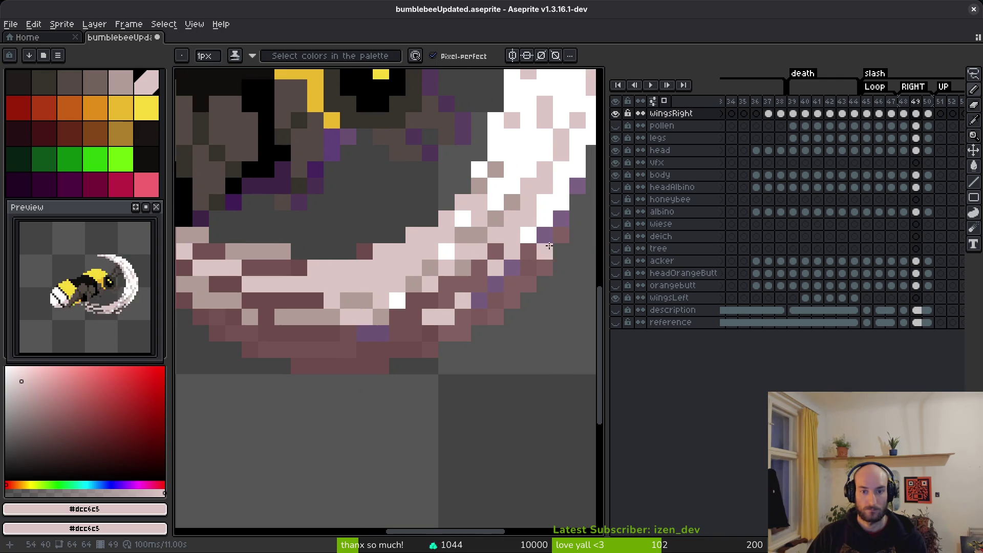
mouse_move(563, 217)
left_mouse_down()
mouse_move(492, 283)
mouse_move(275, 364)
left_mouse_up()
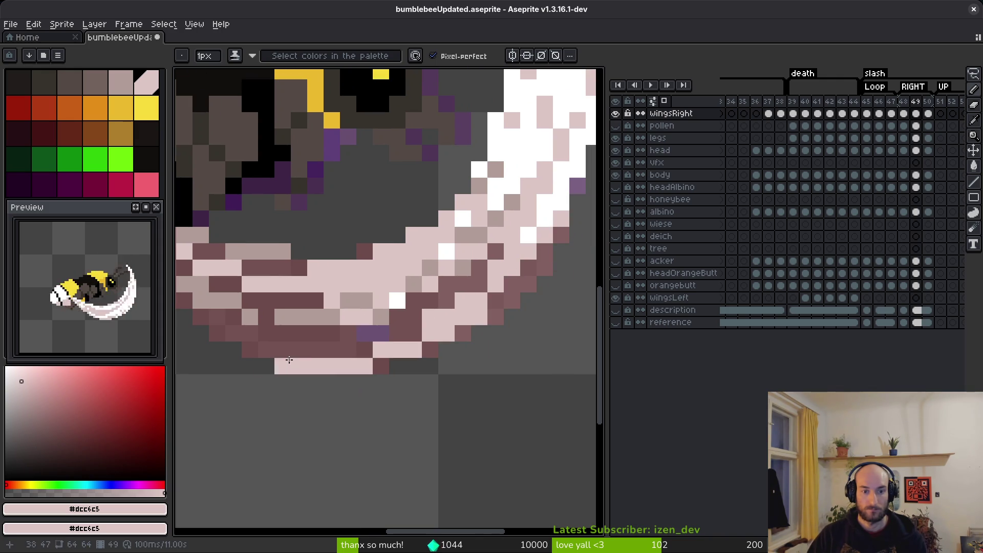
Eyedrop white and paint white strokes over the pink pixels along the slash
left_click_drag(519, 315, 412, 361)
left_click(434, 193, "alt")
left_click_drag(421, 230, 328, 299)
scroll(382, 320, "down", 1)
scroll(444, 259, "up", 2)
scroll(430, 324, "down", 2)
scroll(399, 338, "up", 1)
mouse_move(377, 353)
left_mouse_down()
mouse_move(321, 405)
mouse_move(292, 401)
left_mouse_up()
mouse_move(419, 348)
left_mouse_down()
mouse_move(391, 441)
mouse_move(375, 430)
mouse_move(348, 449)
left_mouse_up()
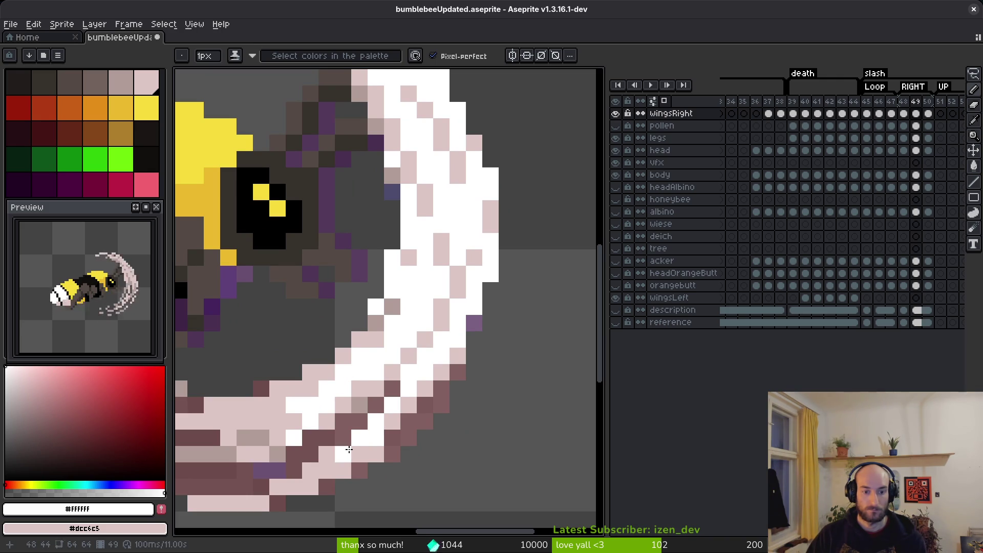
Eyedrop light pink #dcc6c5 and add pink pixels down-left along the slash edge
left_click(389, 429, "alt")
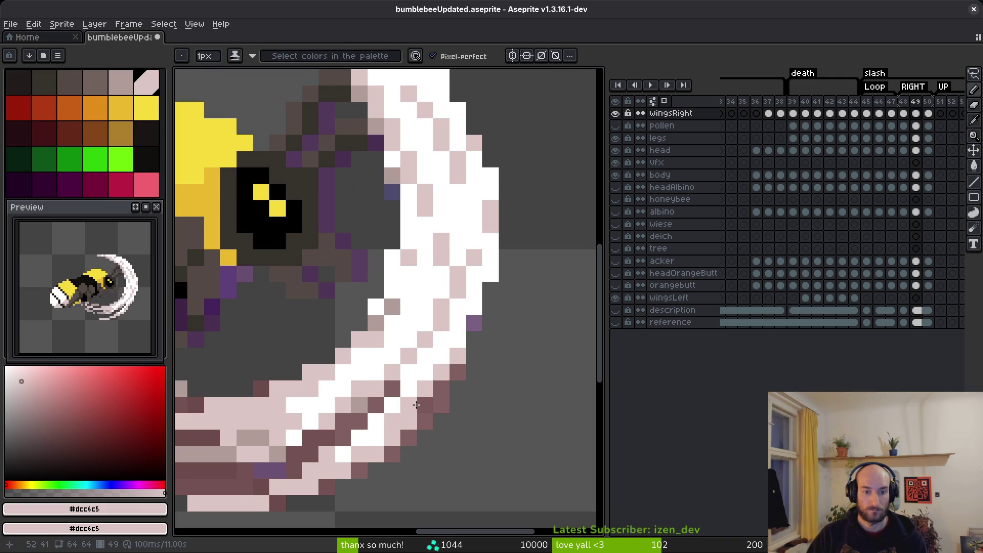
scroll(461, 435, "down", 4)
scroll(439, 416, "up", 5)
left_click_drag(440, 376, 396, 453)
left_click(415, 450)
left_click(391, 475)
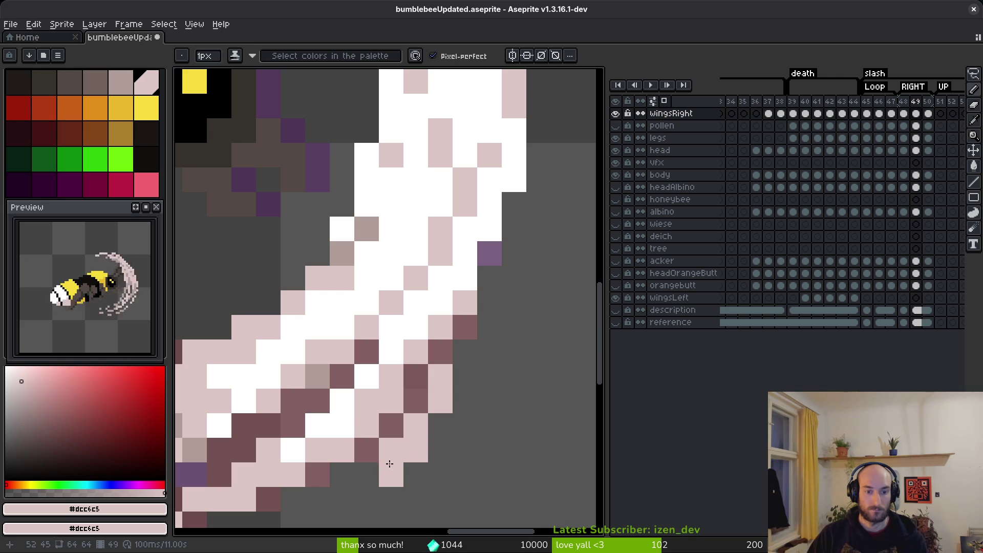
Add a pink pixel to the slash edge and erase a stray edge pixel
key("e")
left_click(391, 450)
left_click(415, 426)
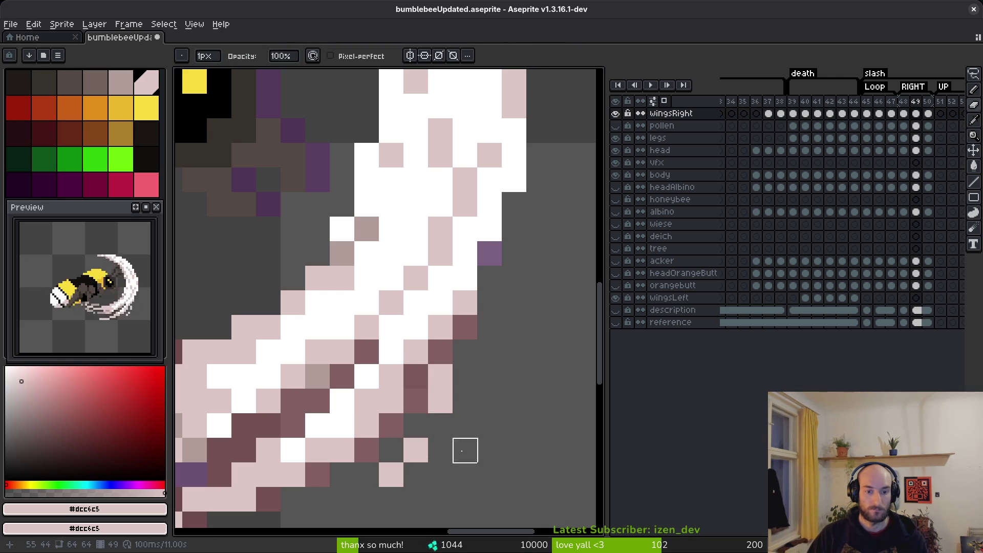
scroll(465, 449, "down", 4)
scroll(474, 438, "up", 4)
key("b")
scroll(461, 408, "up", 2)
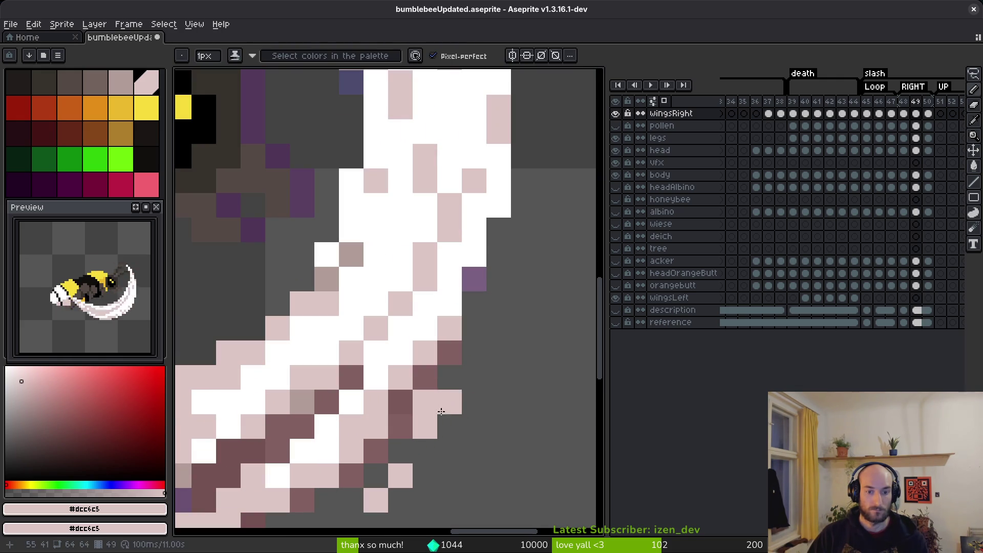
Erase a stray pink pixel, add two pink edge pixels, and erase a slash-tip pixel
key("e")
left_click(425, 427)
key("b")
left_click(449, 427)
left_click(450, 451)
key("e")
left_click(453, 377)
scroll(500, 439, "down", 6)
scroll(494, 406, "up", 6)
Select the small pink two-pixel block by colour and nudge it up one pixel
key("w")
left_click(426, 410)
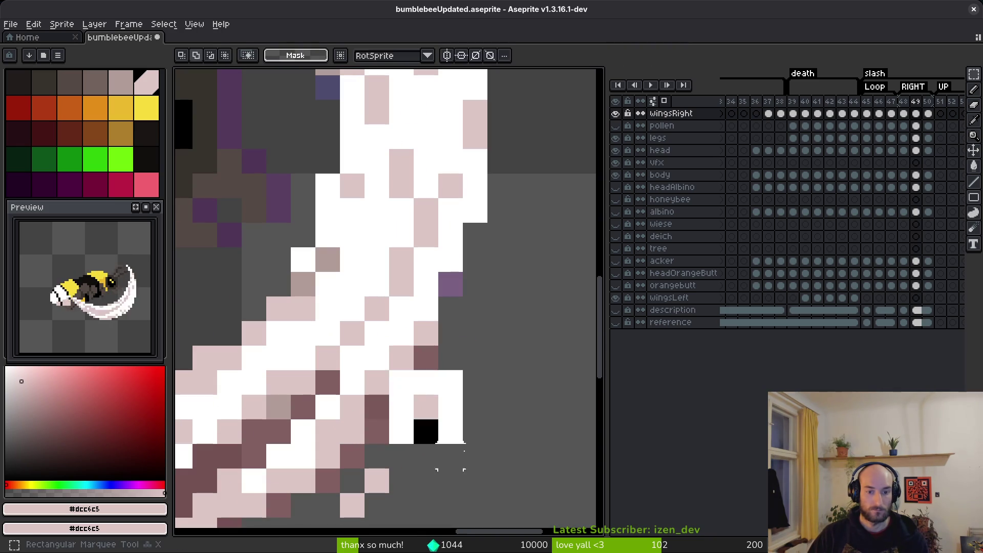
key("Up")
key("ctrl+d")
key("m")
Move the 5×6 block of pixels near the crescent's lower tip up one pixel
left_click_drag(318, 446, 422, 518)
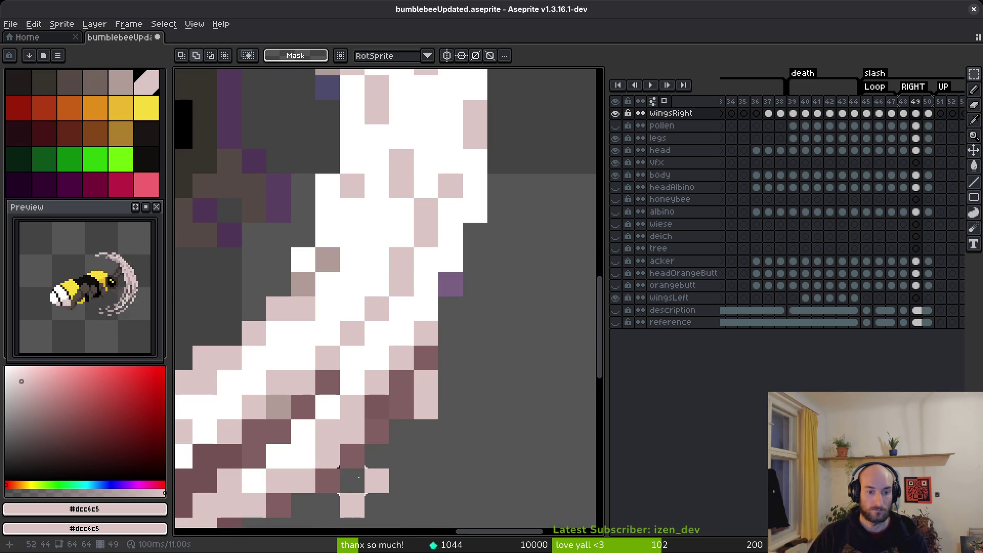
scroll(440, 476, "down", 5)
scroll(451, 464, "up", 6)
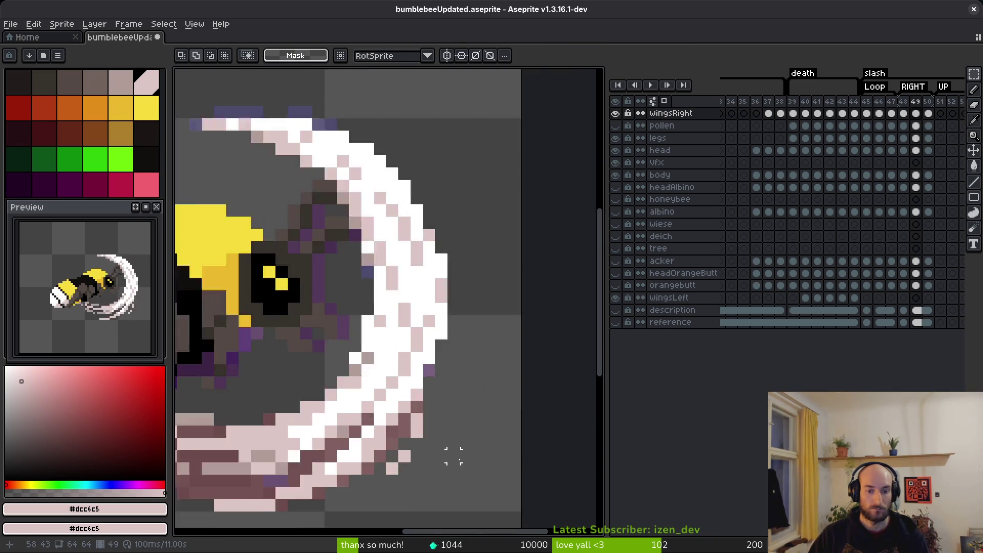
scroll(563, 410, "left", 5)
mouse_move(467, 367)
left_mouse_down()
mouse_move(563, 512)
mouse_move(496, 398)
left_mouse_up()
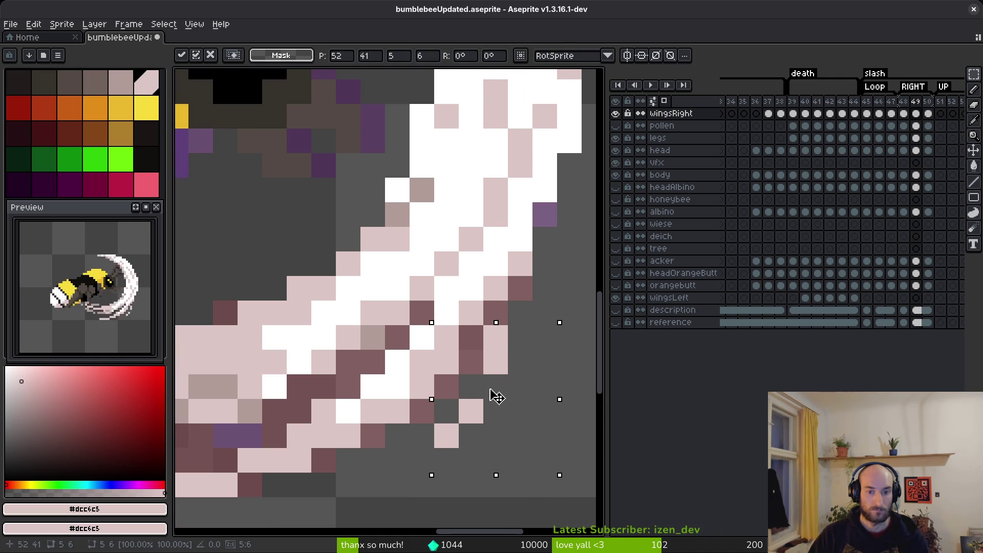
key("Return")
scroll(511, 394, "down", 4)
scroll(529, 435, "up", 3)
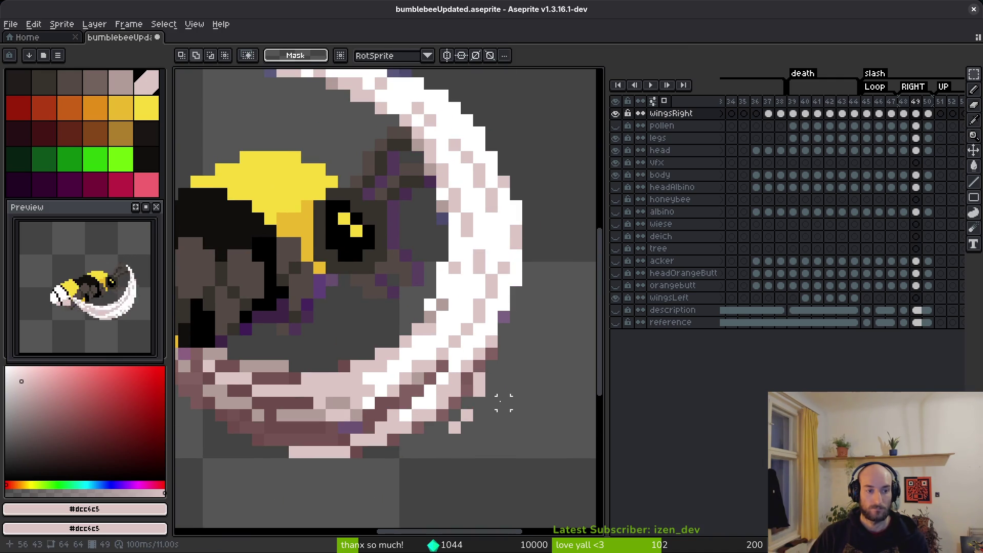
scroll(467, 341, "up", 3)
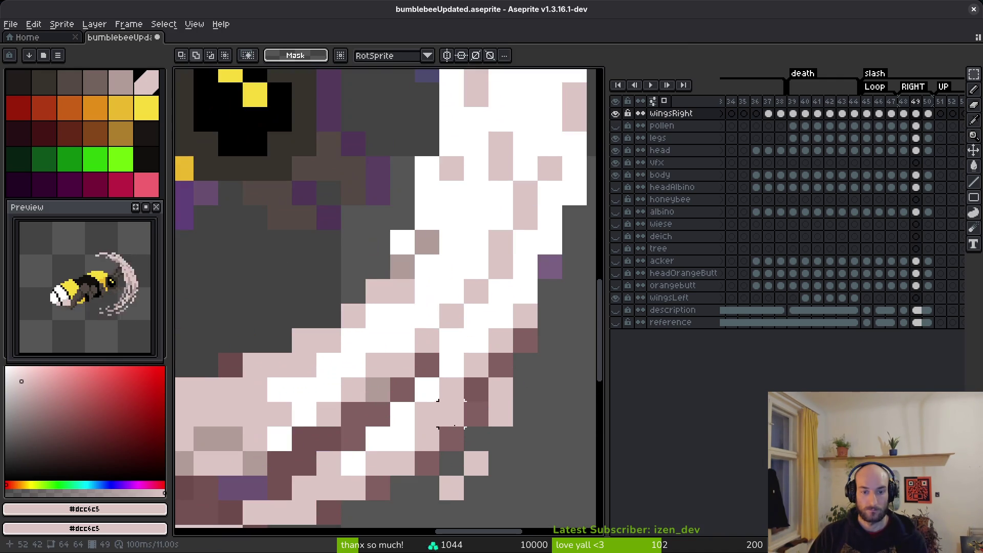
Eyedrop white and whiten several slash pixels running up toward the top
key("b")
left_click(460, 389, "alt")
left_click_drag(461, 394, 487, 369)
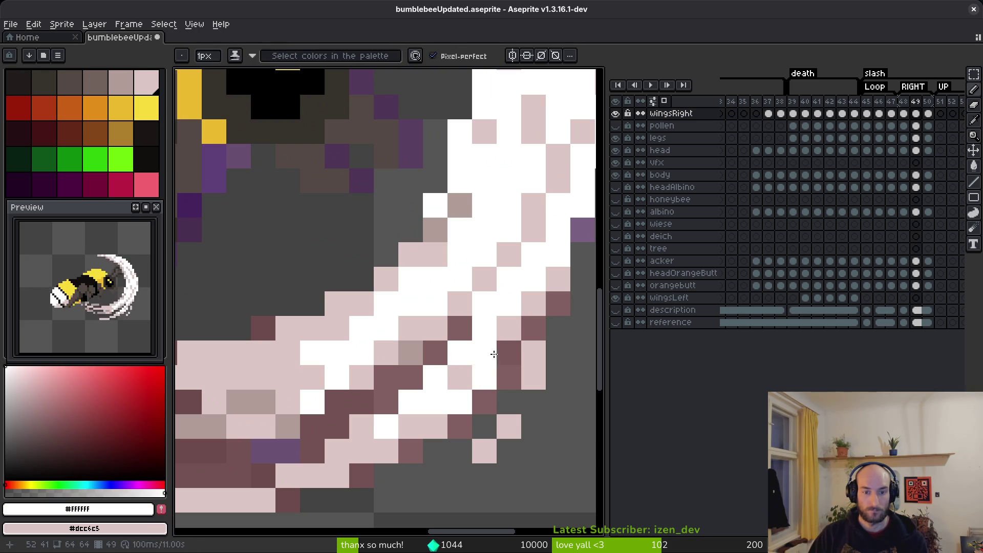
left_click(484, 353)
left_click(510, 346)
left_click(532, 304)
scroll(548, 377, "down", 5)
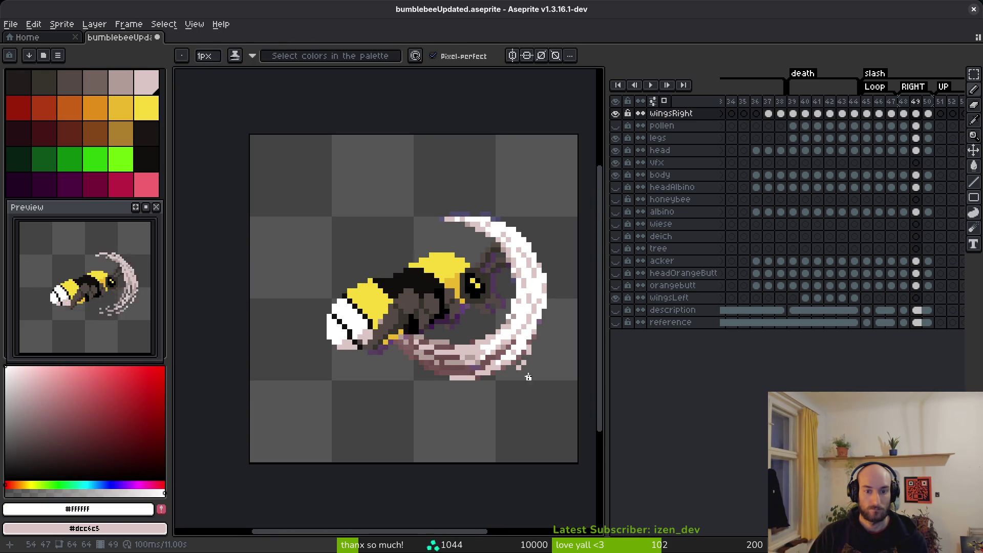
Eyedrop mauve #b19d99 and fill a diagonal run and pixels below the arc's bottom
scroll(534, 377, "up", 3)
left_click(410, 357, "alt")
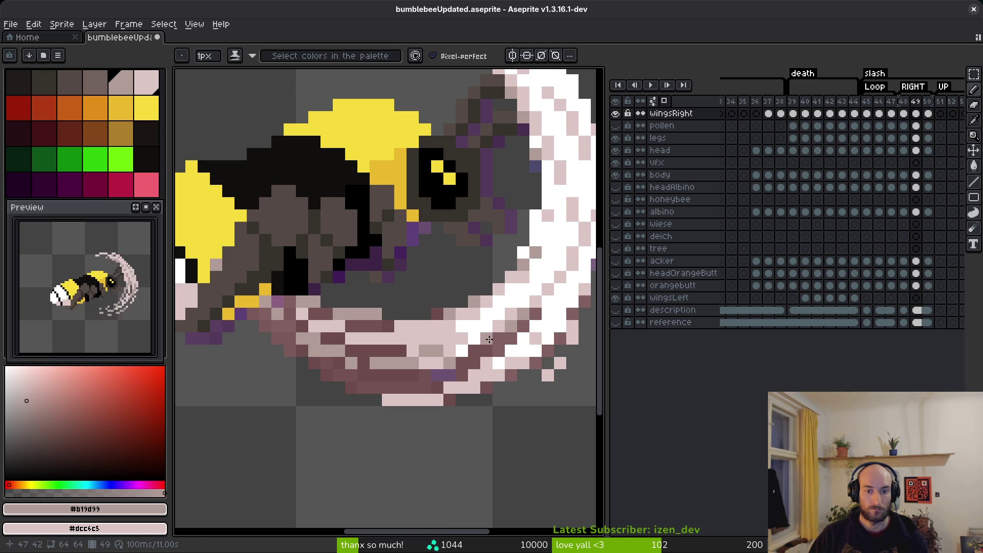
left_click(500, 340, "alt")
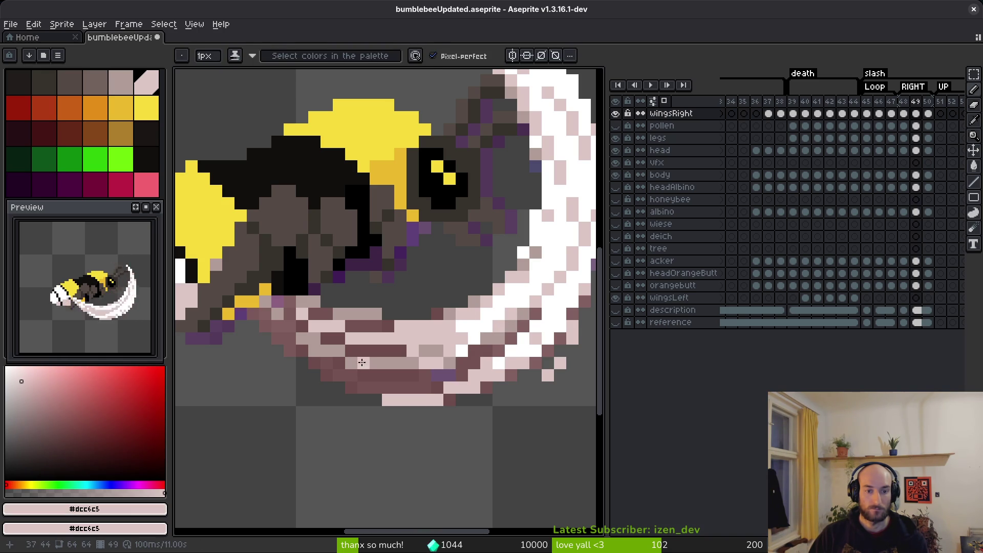
left_click(391, 355, "alt")
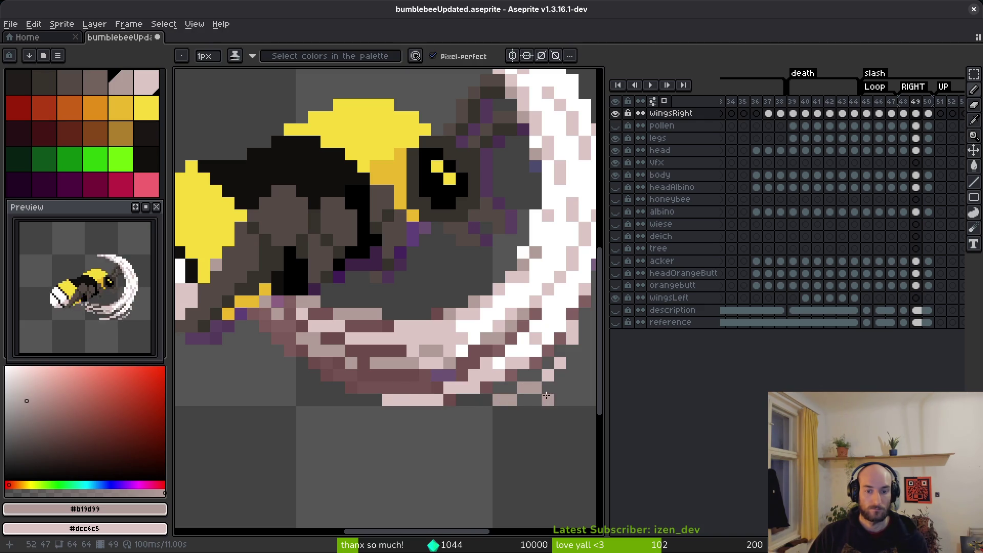
left_click_drag(547, 373, 510, 399)
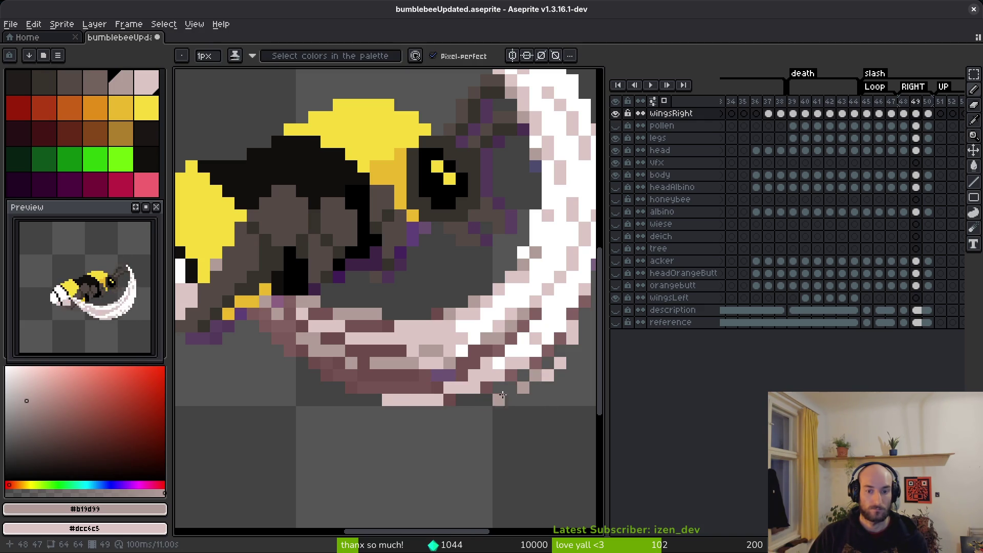
left_click(486, 412)
left_click(474, 412)
Add a light pink pixel on the slash edge, then step back to frame 48
key("e")
scroll(518, 412, "down", 4)
scroll(524, 410, "up", 8)
key("shift+w")
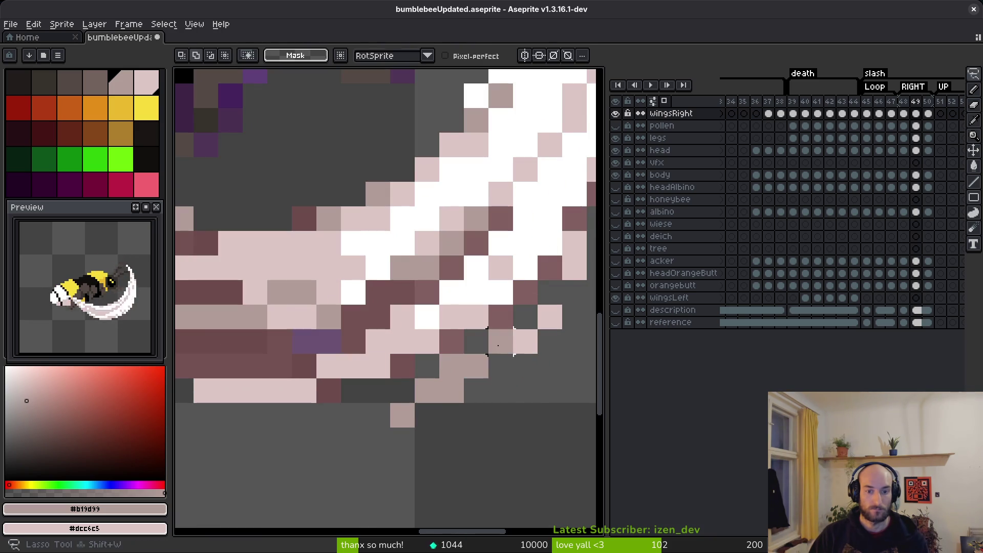
scroll(513, 388, "down", 4)
scroll(512, 358, "up", 6)
key("f")
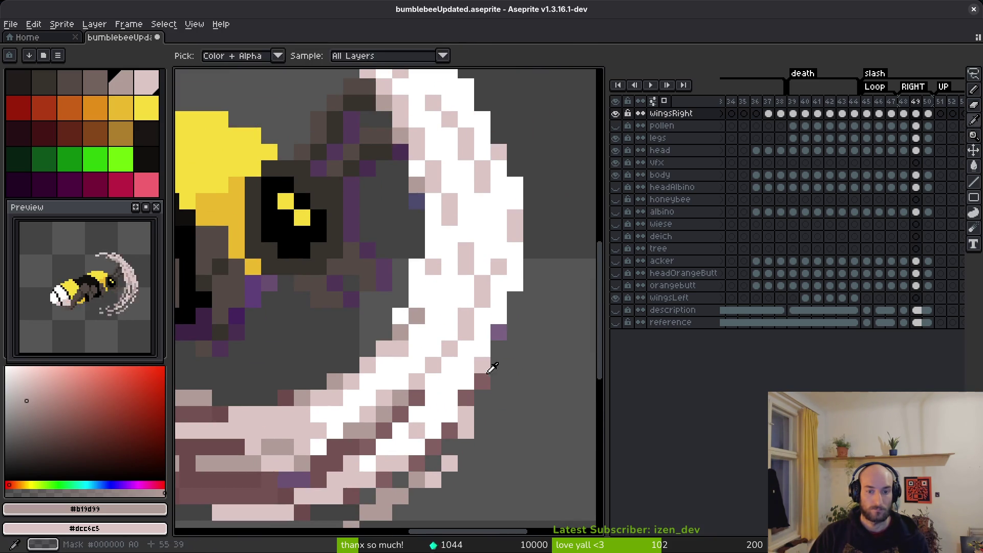
left_click(510, 337)
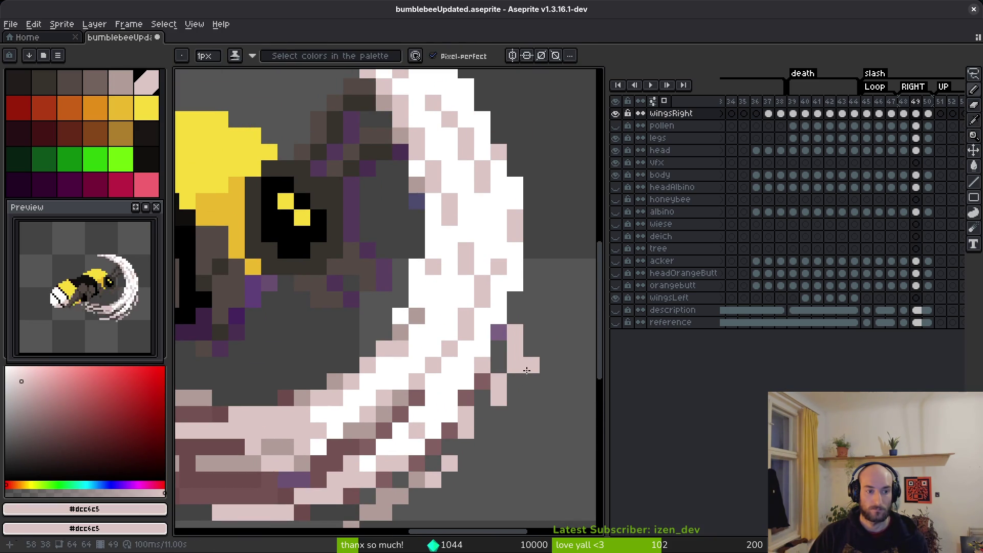
scroll(526, 370, "down", 4)
key("i")
key("comma")
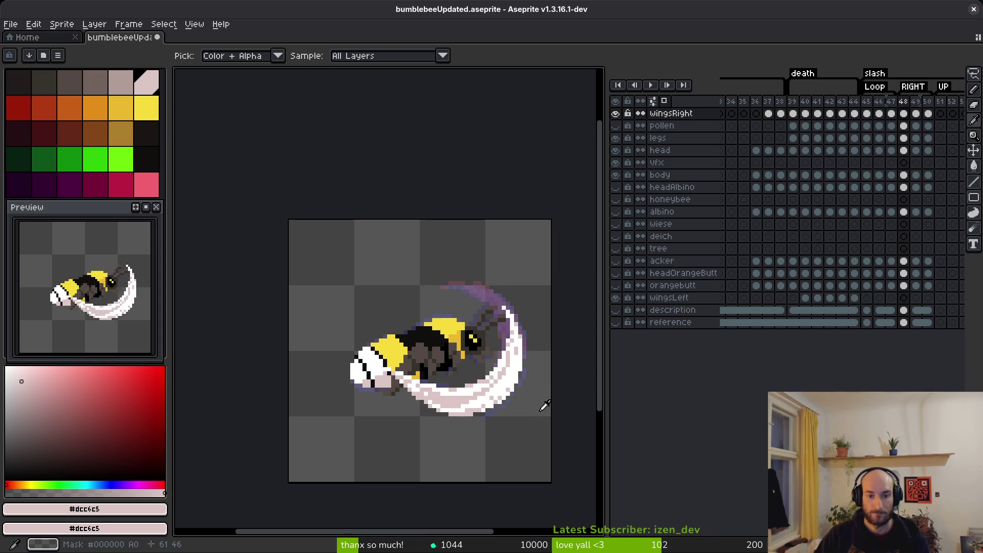
On frame 50, shift a small light pink block beside the crescent's outer edge
key("period")
key("period")
key("b")
scroll(533, 368, "up", 6)
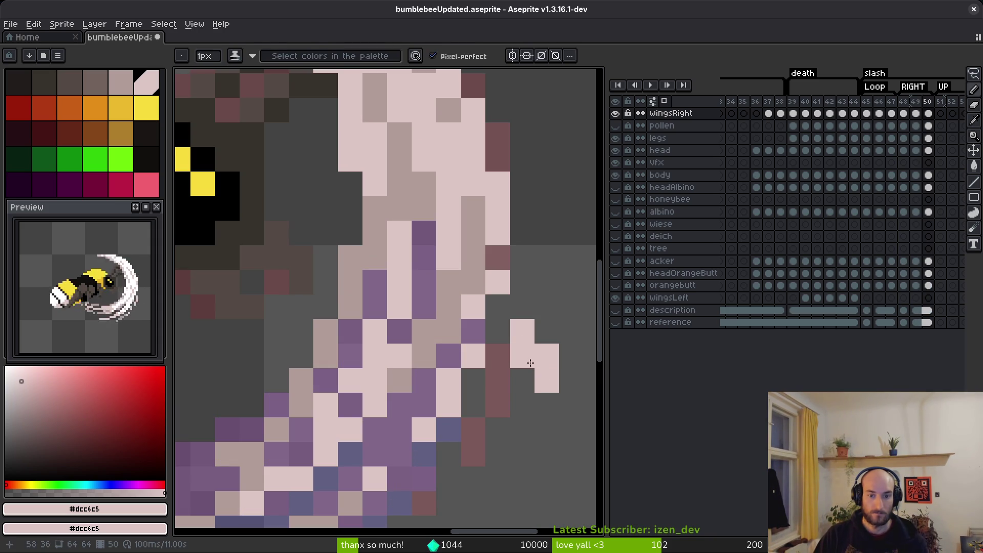
key("m")
scroll(537, 379, "down", 1)
mouse_move(524, 334)
left_mouse_down()
mouse_move(559, 402)
mouse_move(538, 404)
left_mouse_up()
key("ctrl+t")
left_click(533, 408)
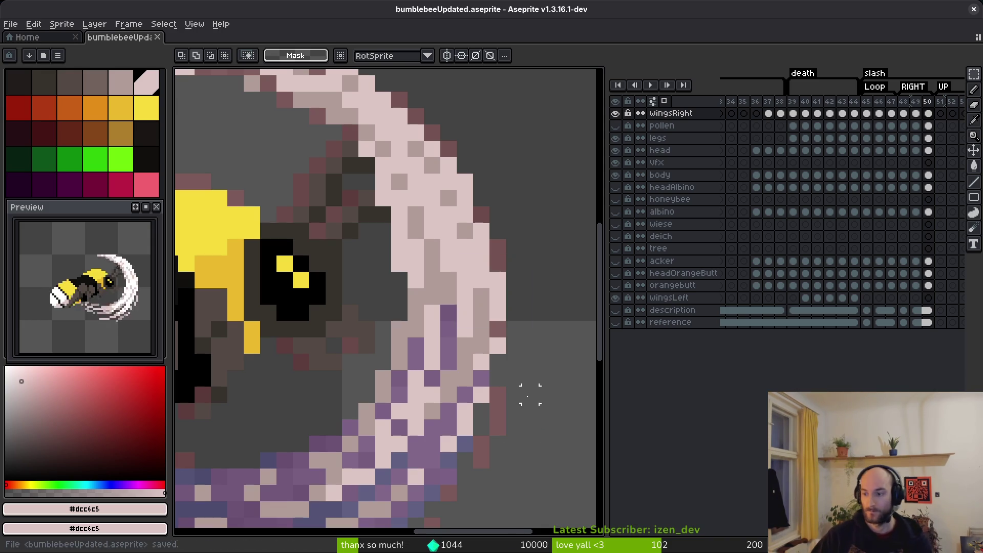
scroll(529, 394, "down", 4)
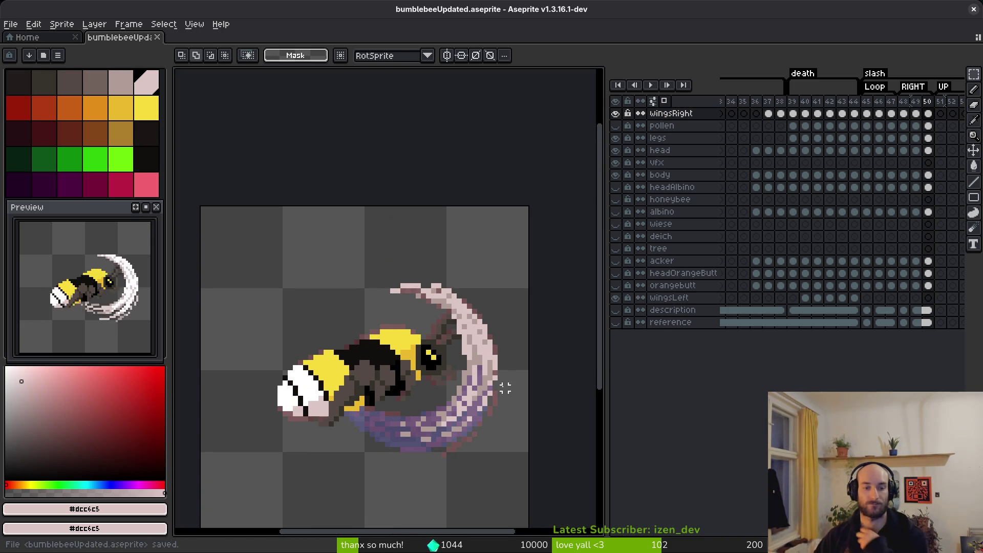
scroll(849, 171, "right", 2)
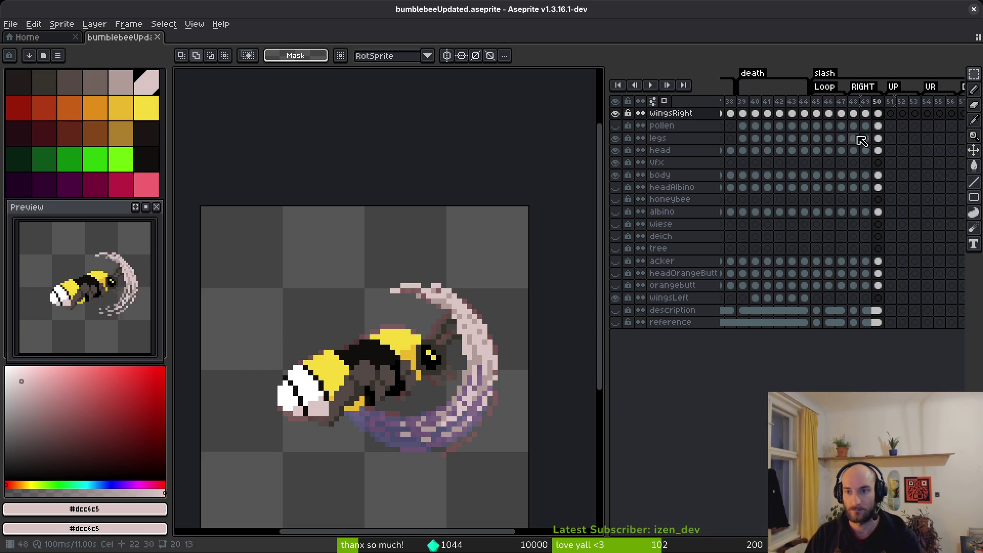
scroll(839, 133, "right", 2)
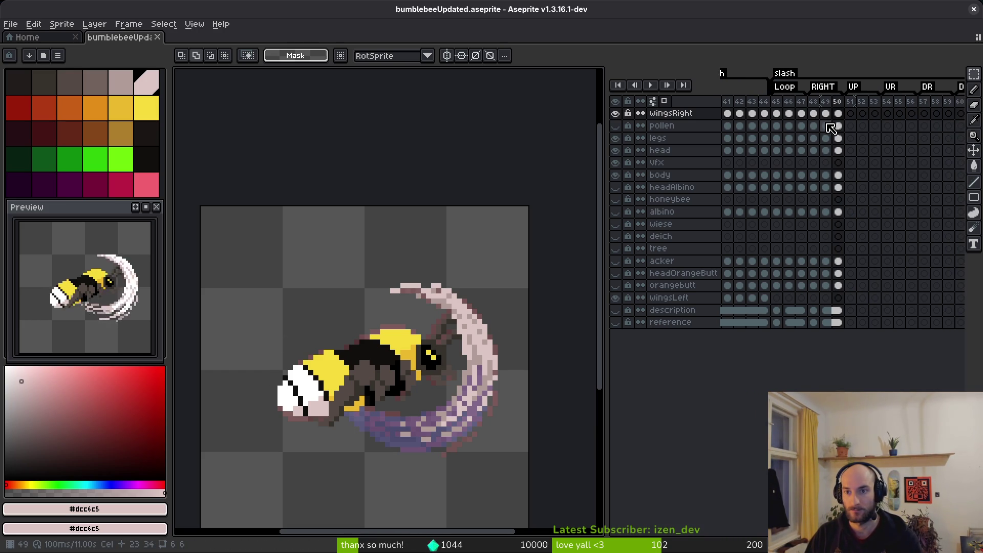
key("ctrl+e")
left_click(369, 153)
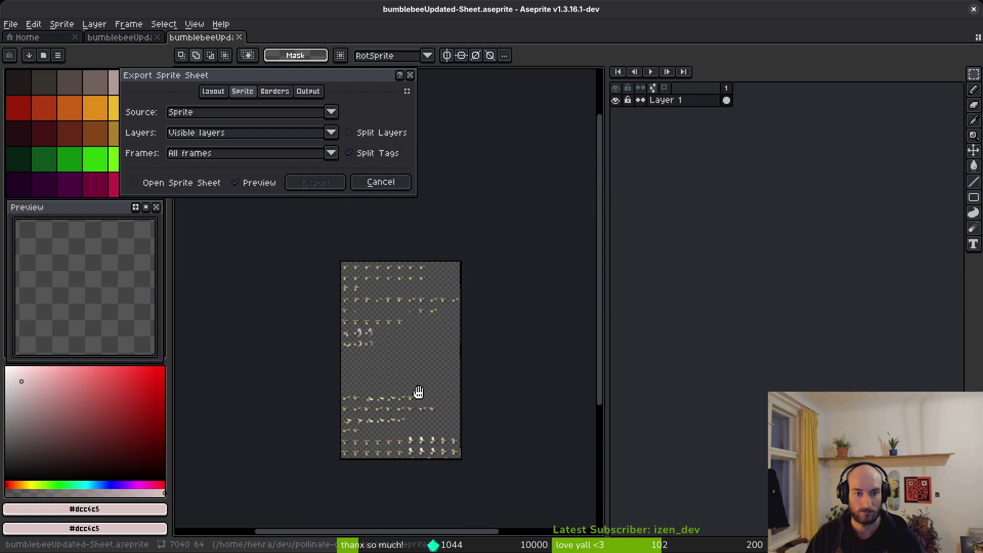
left_click(176, 183)
scroll(439, 368, "up", 3)
scroll(427, 329, "down", 2)
left_click_drag(369, 319, 397, 348)
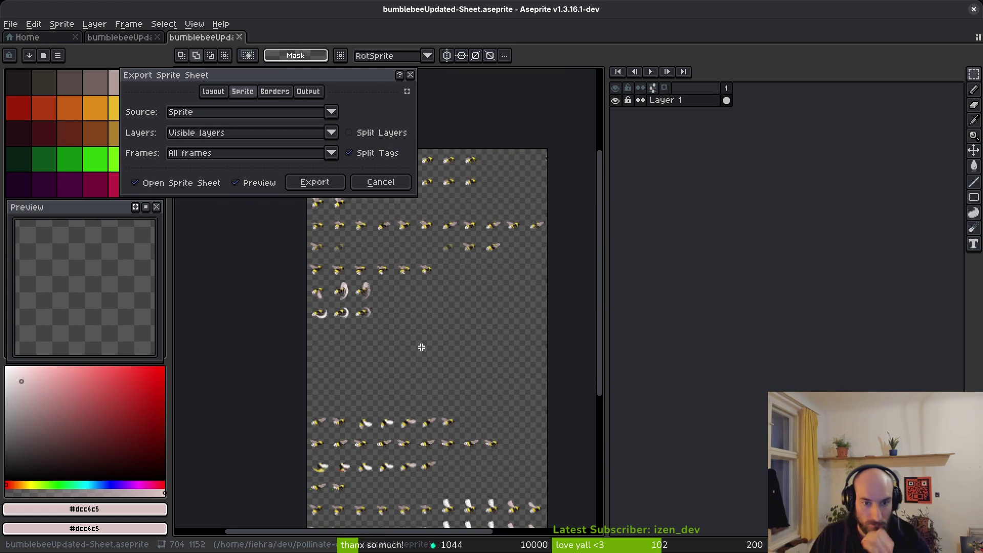
scroll(421, 347, "down", 1)
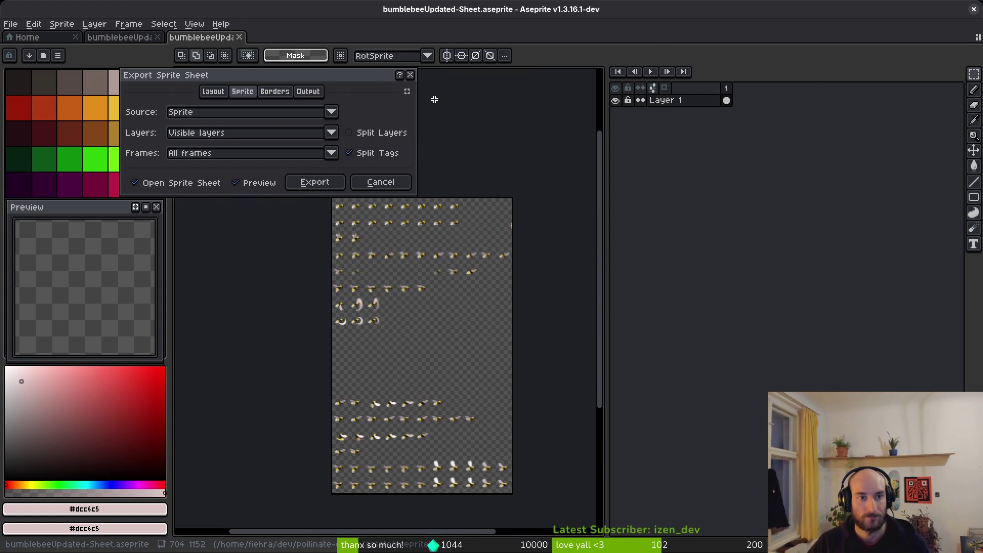
key("Escape")
scroll(785, 189, "right", 5)
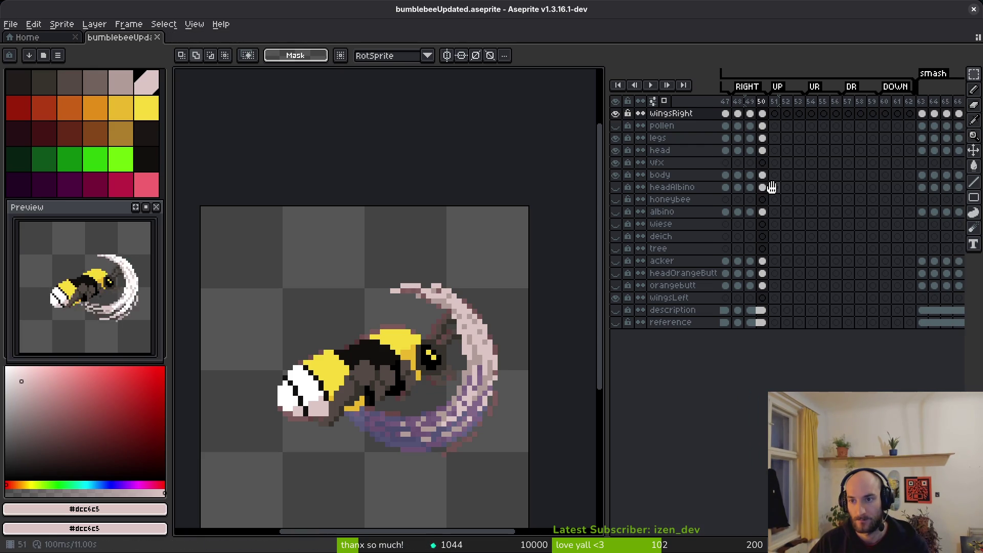
Copy frames 48–50 and paste them in at frame 9
left_click(764, 86)
left_click(783, 114)
left_click_drag(766, 116, 779, 322)
key("ctrl+c")
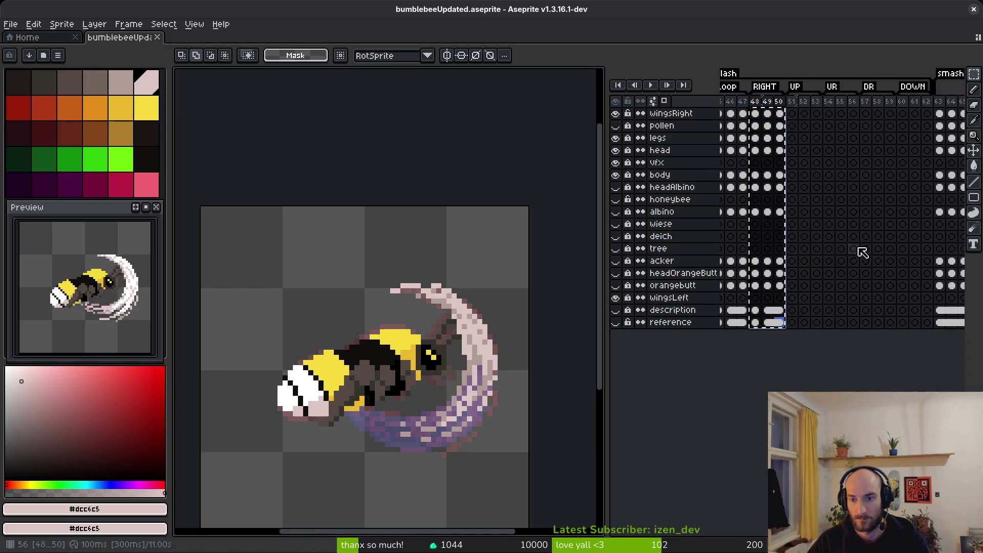
scroll(818, 215, "left", 10)
left_click(825, 102)
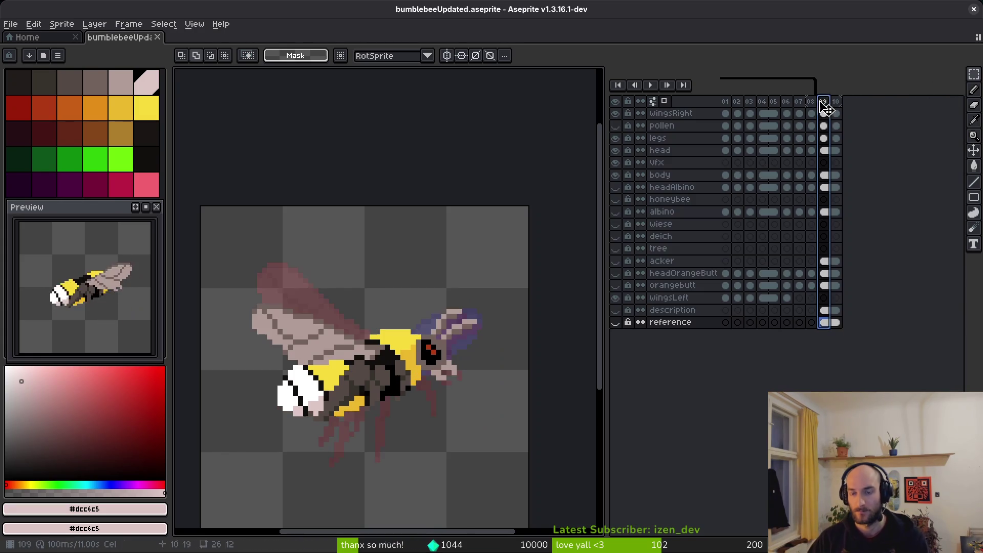
key("ctrl+v")
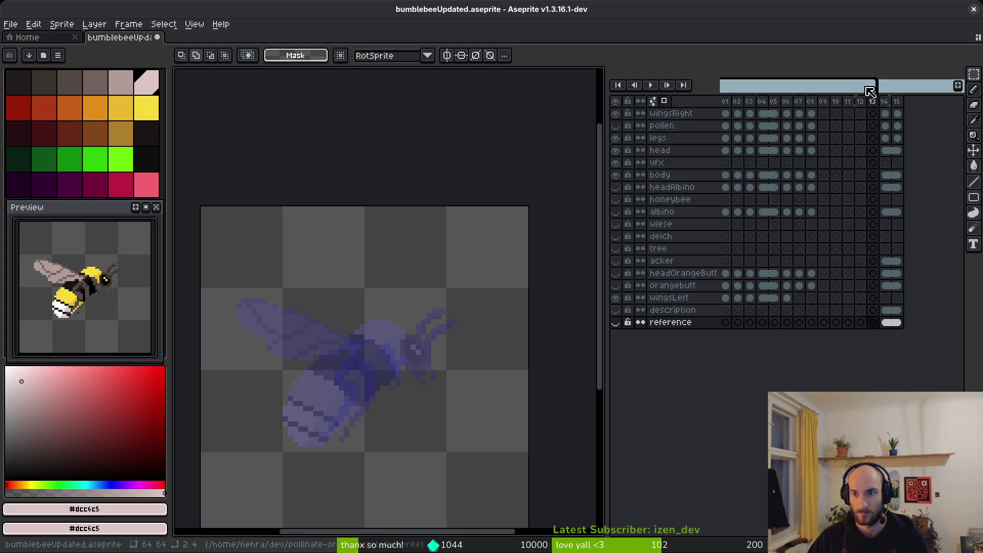
Select the Loop tag's frames 45–47 and set the sprite sheet layout to split by tags
scroll(788, 179, "right", 10)
scroll(779, 213, "left", 5)
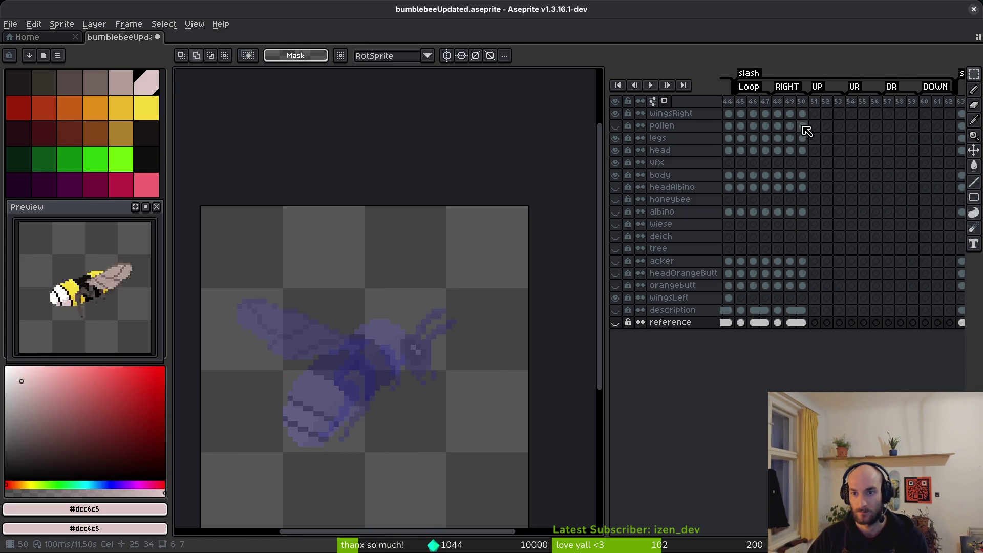
left_click(748, 88)
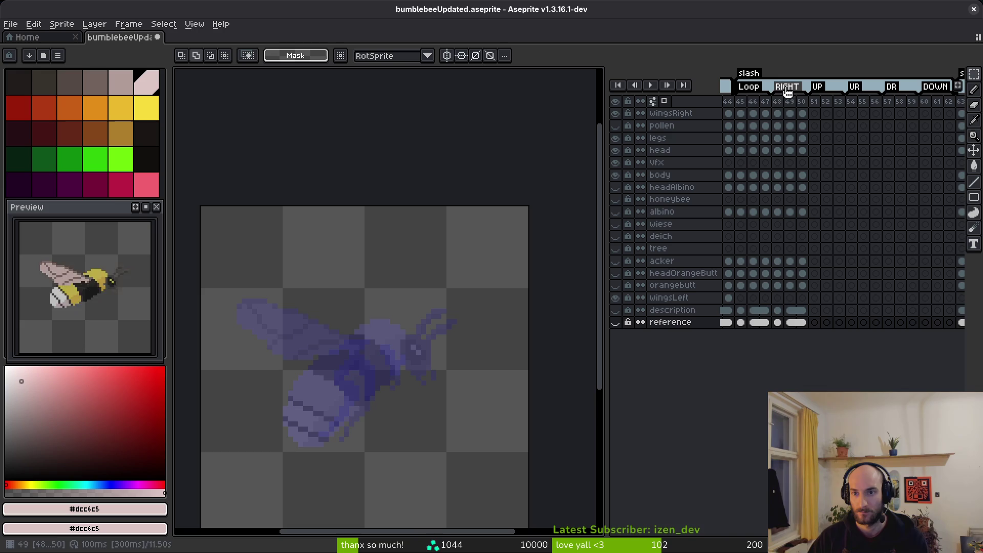
left_click(741, 102)
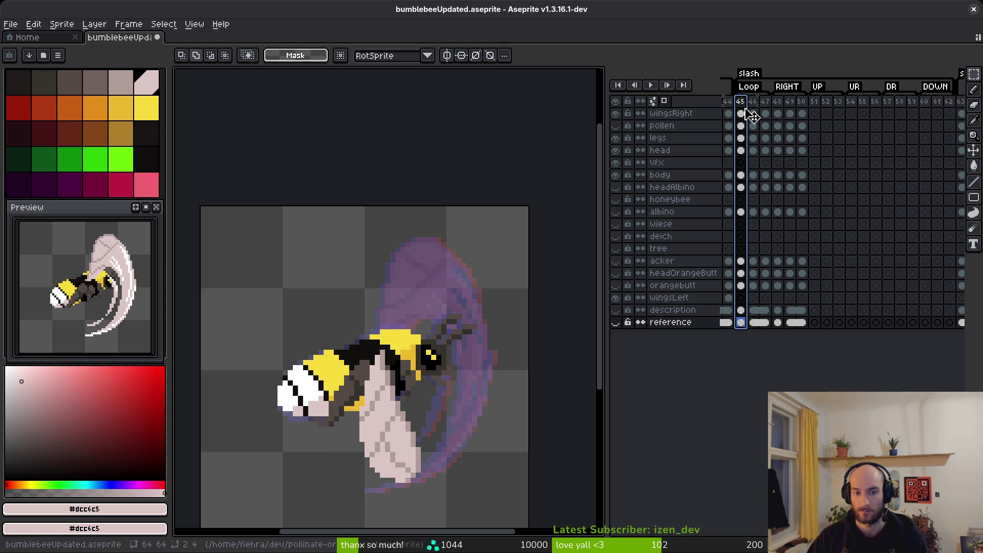
key("ctrl+e")
left_click(373, 153)
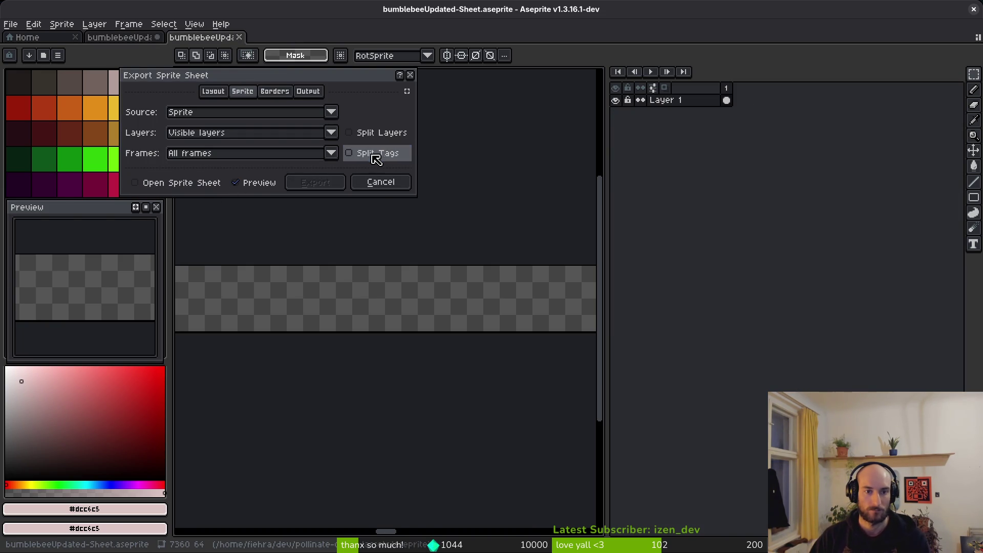
Generate the sprite sheet document and start exporting it as a PNG
left_click(315, 182)
key("ctrl+shift+e")
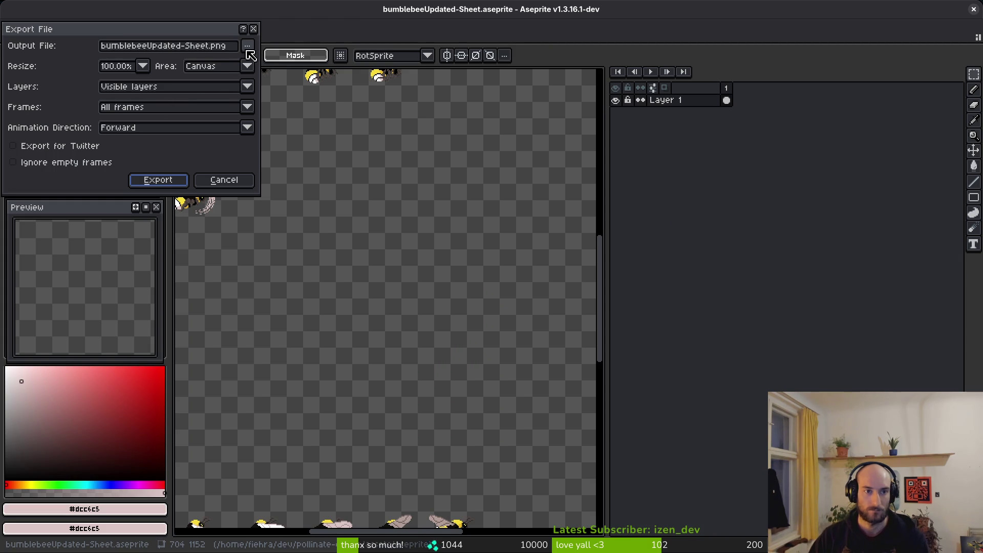
left_click(252, 50)
left_click(252, 64)
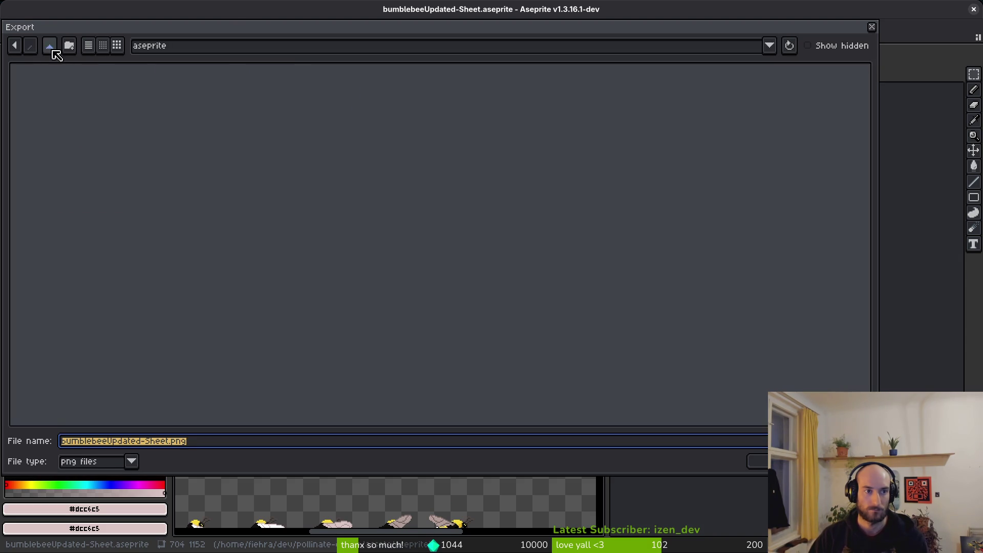
Choose art/player/bumblebee-Sheet.png as output, then cancel the overwrite and the export
left_click(53, 51)
double_click(45, 89)
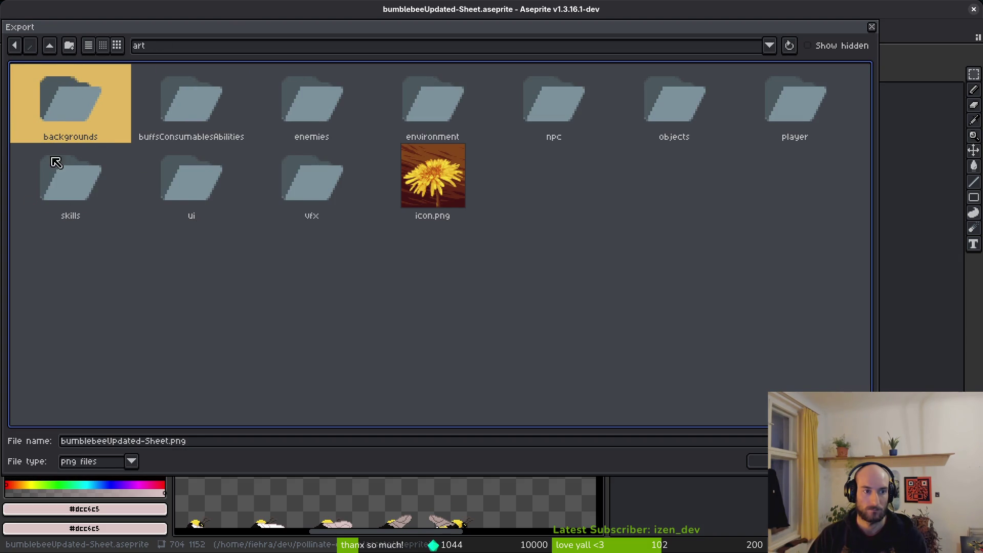
double_click(818, 115)
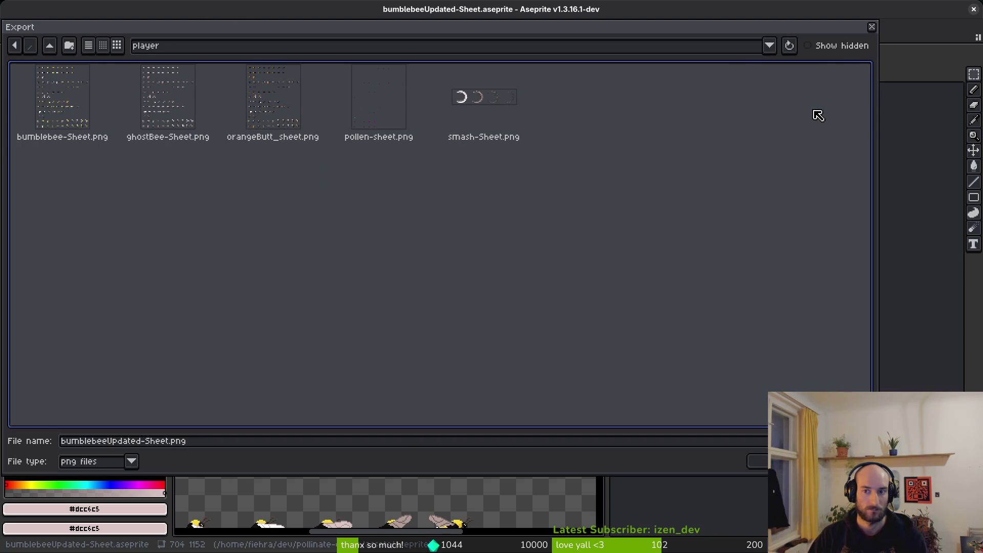
left_click(32, 109)
left_click(758, 461)
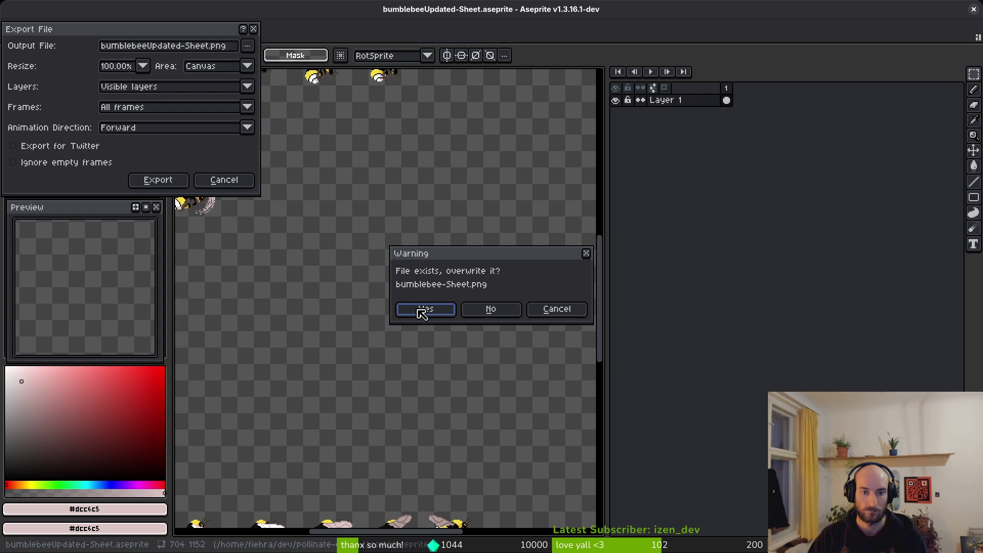
left_click(545, 315)
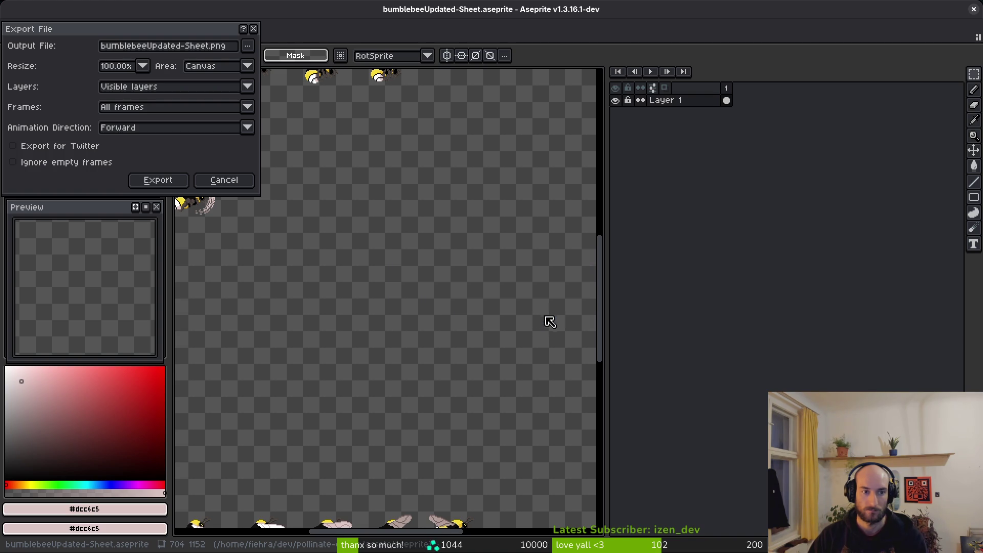
left_click(233, 182)
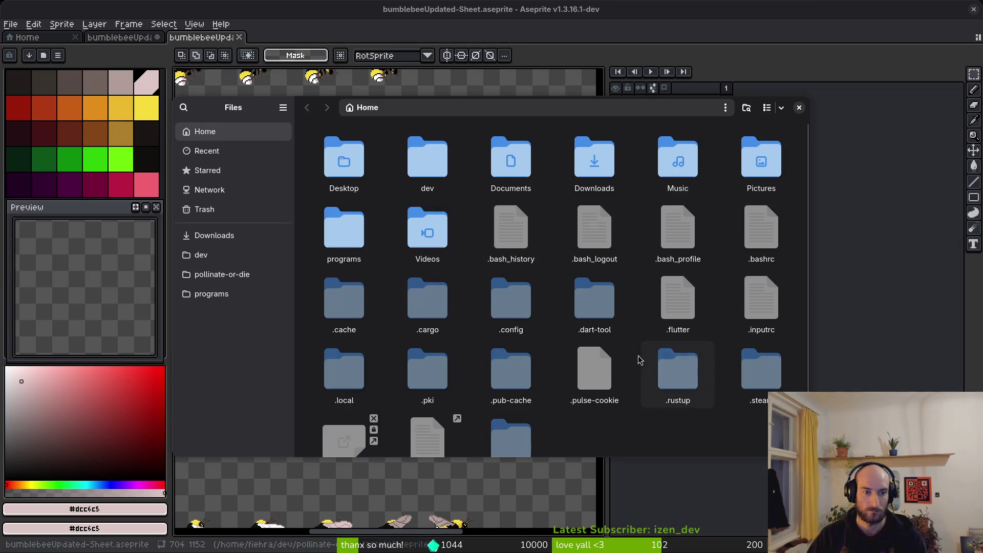
In Files, browse pollinate-or-die/assets/art/player, then switch to Downloads
left_click(207, 274)
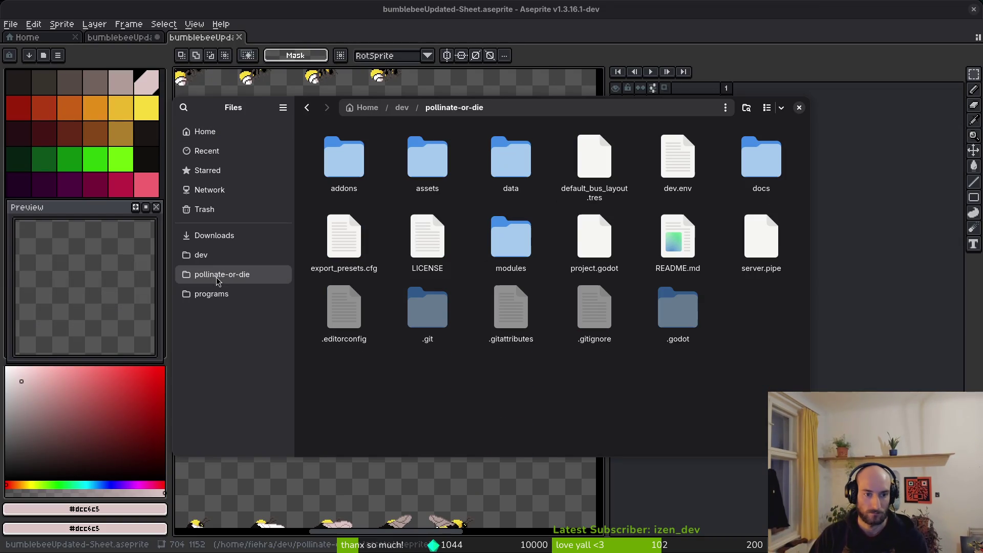
double_click(420, 189)
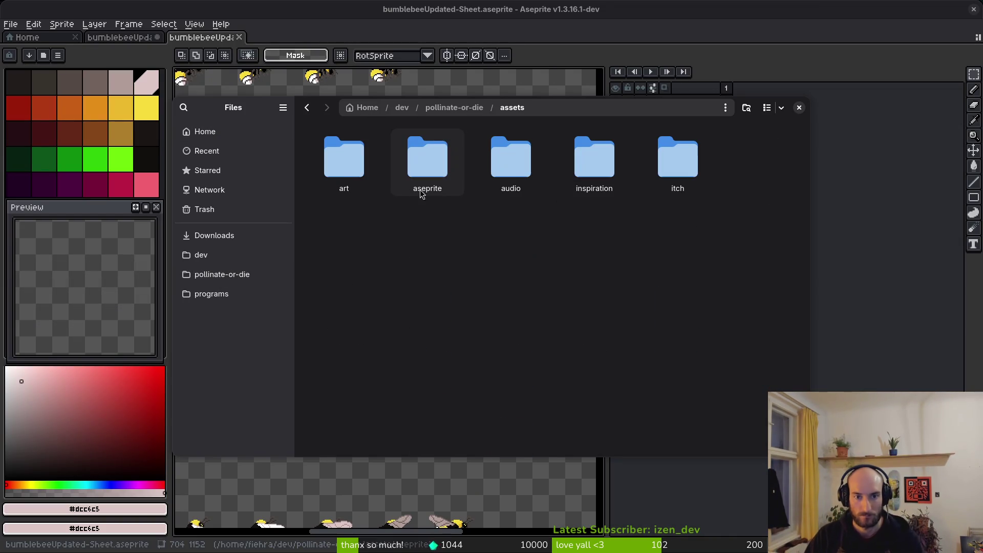
double_click(319, 146)
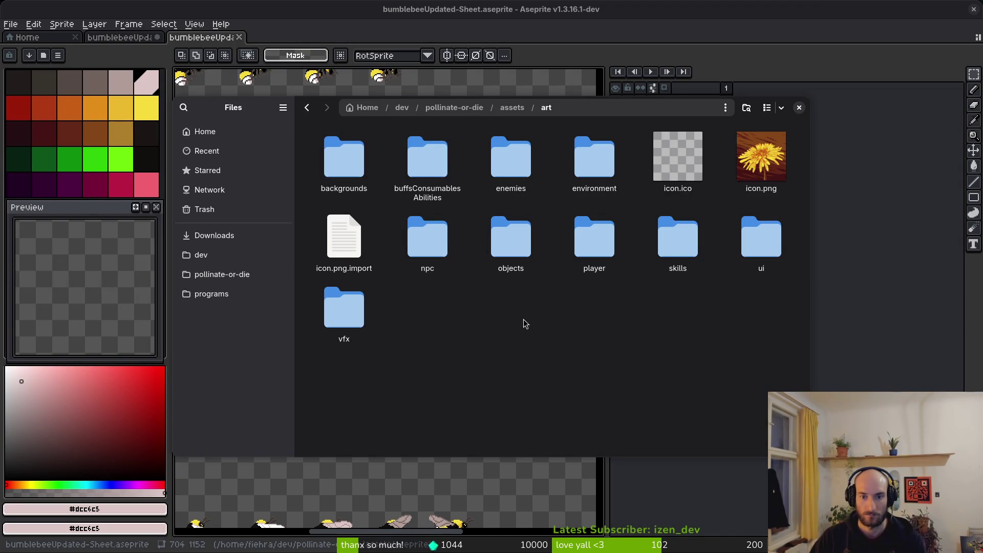
double_click(593, 239)
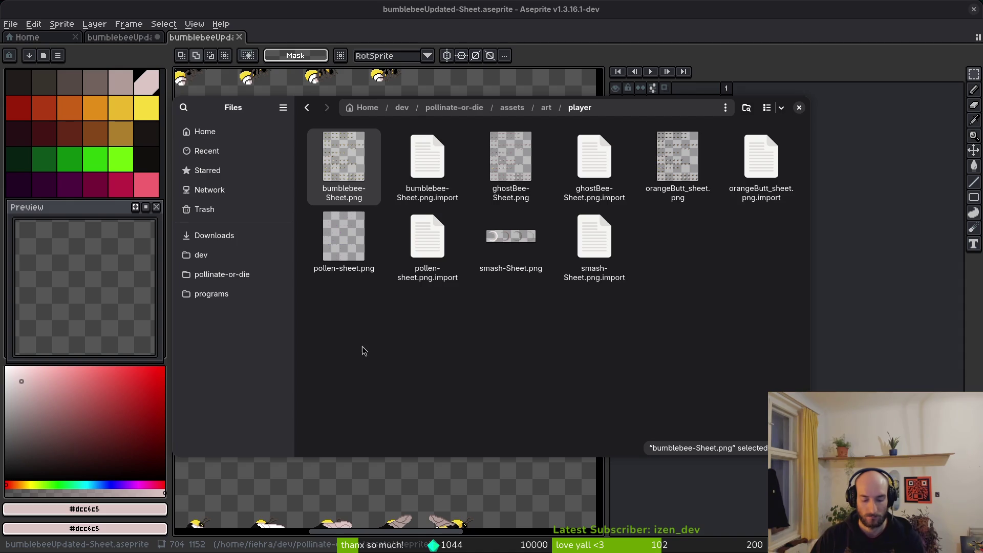
left_click(230, 235)
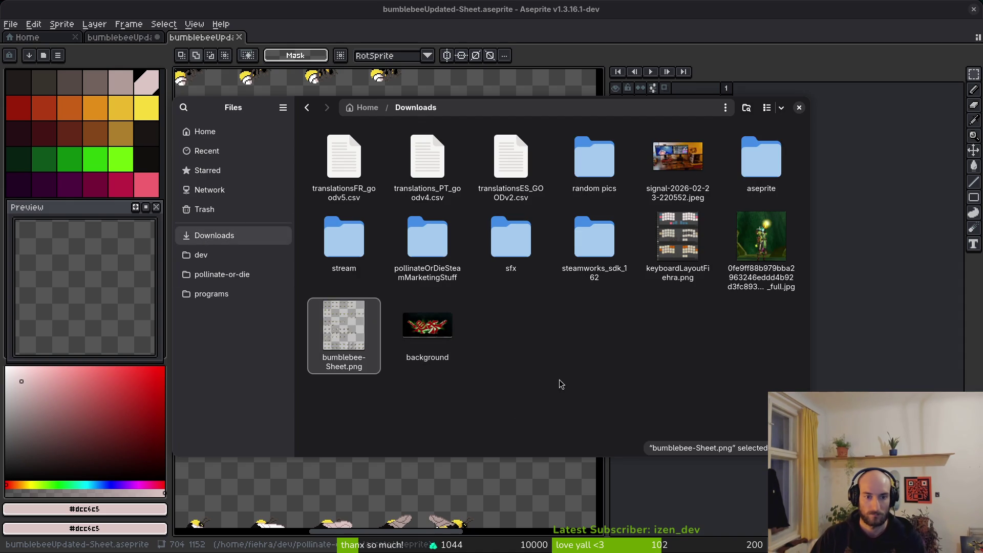
Export the sprite sheet PNG from Aseprite, overwriting art/player/bumblebee-Sheet.png
left_click(307, 15)
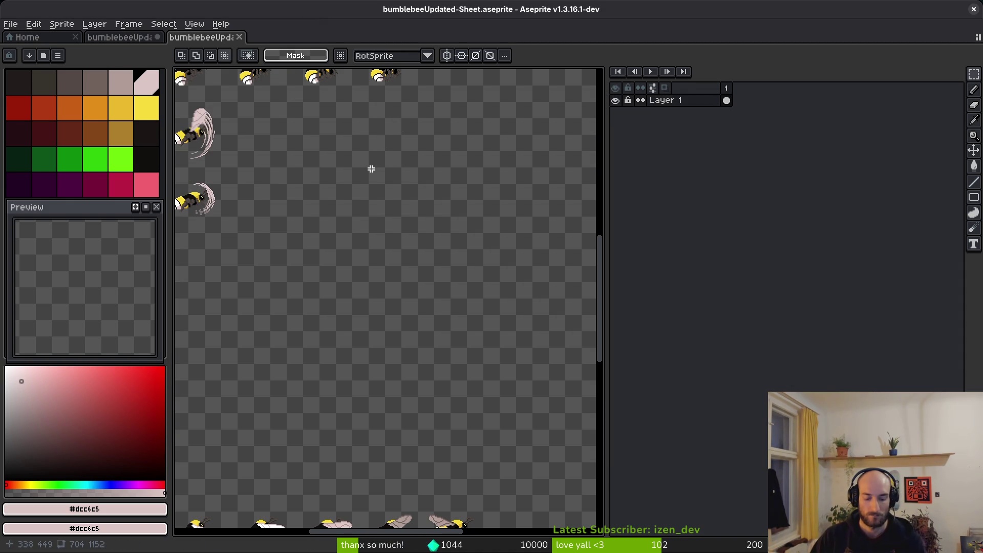
key("ctrl+alt+shift+s")
left_click(248, 45)
left_click(266, 60)
left_click(51, 45)
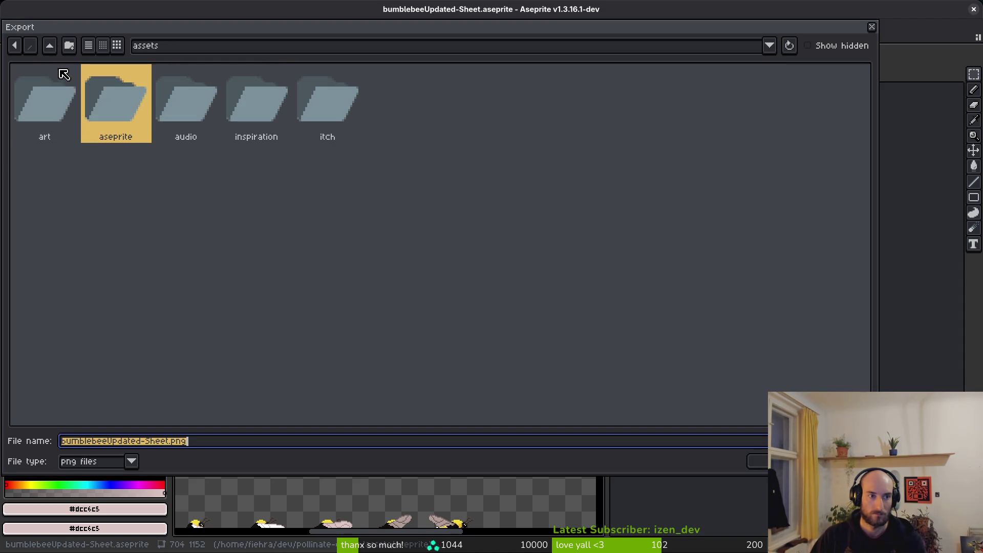
double_click(54, 92)
double_click(797, 97)
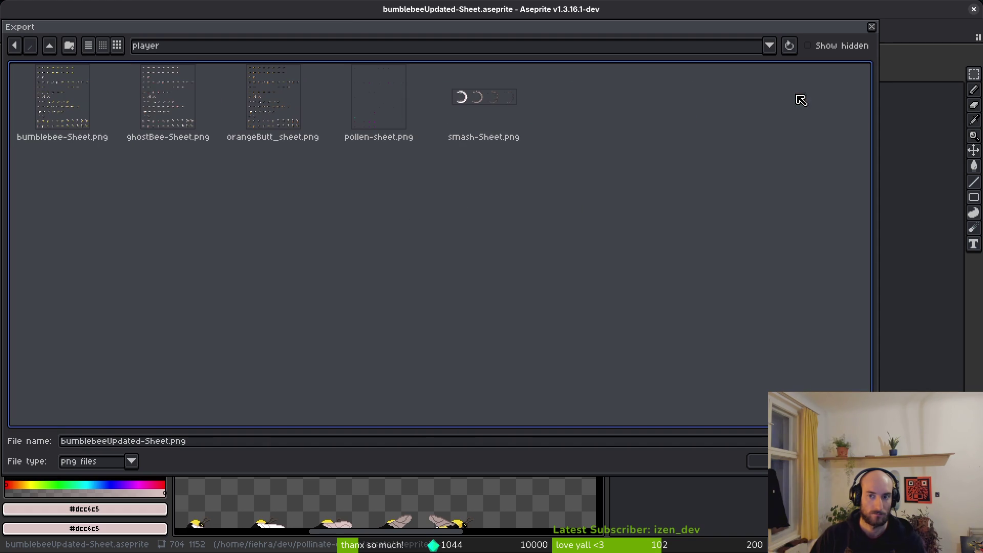
left_click(77, 131)
left_click(758, 461)
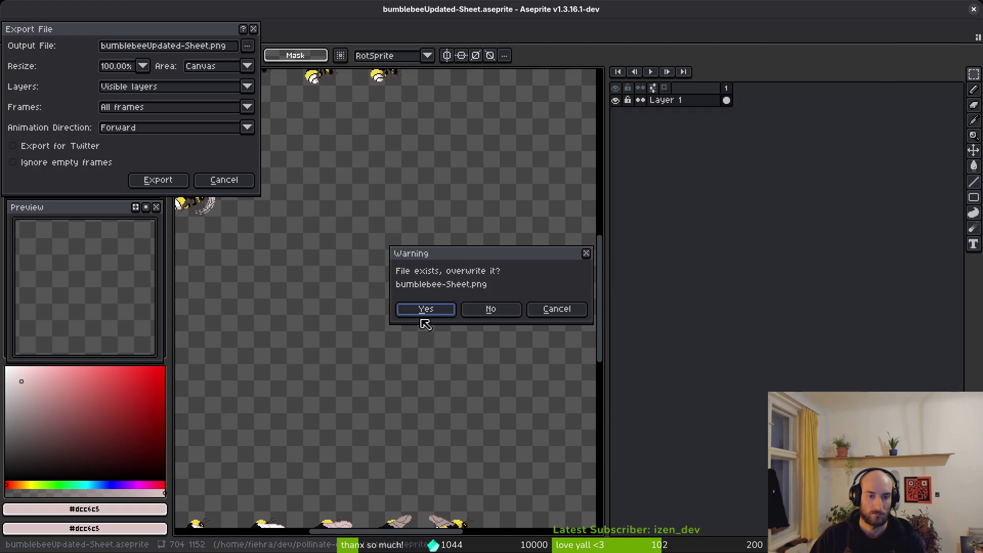
left_click(421, 312)
left_click(158, 180)
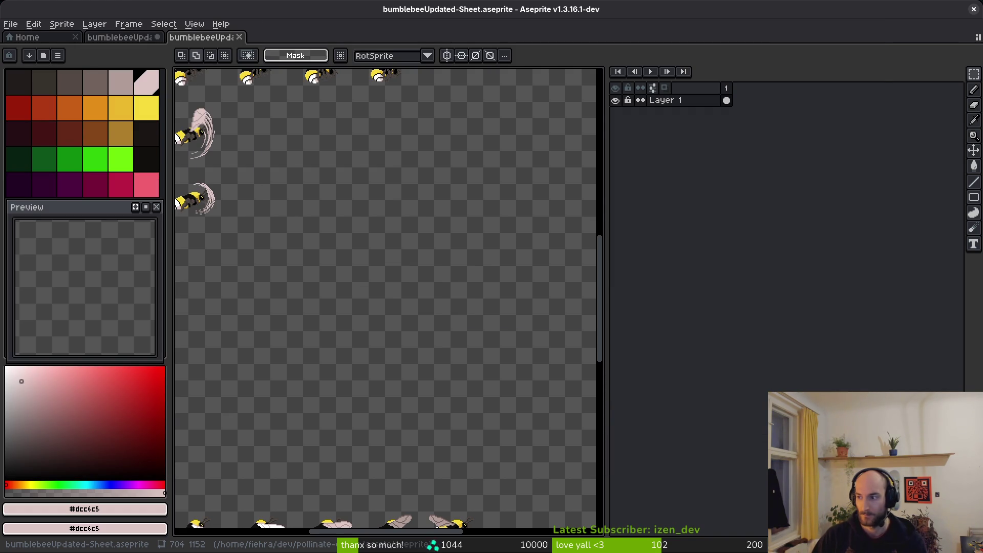
Open the player scene in the Godot project
key("alt+Tab")
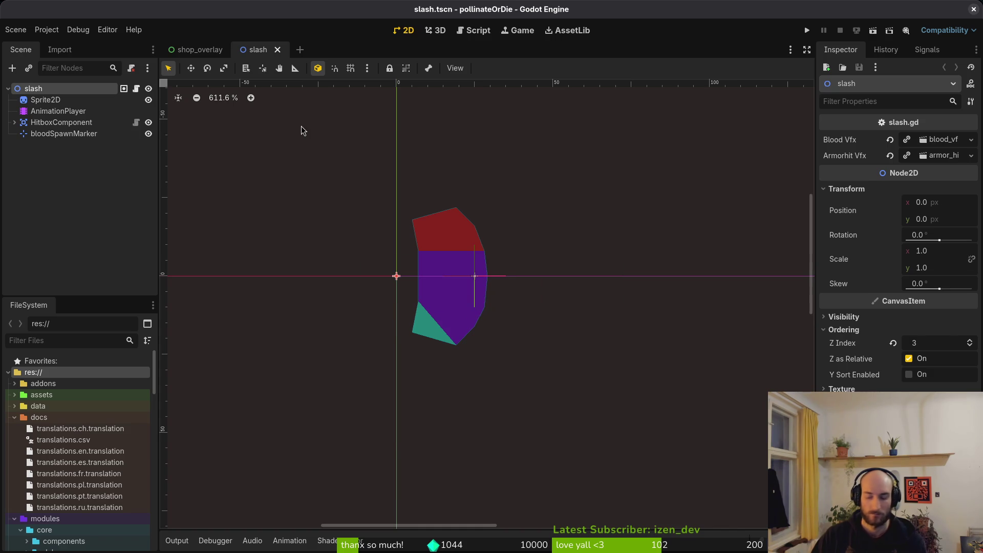
key("ctrl+shift+o")
type("player")
key("Return")
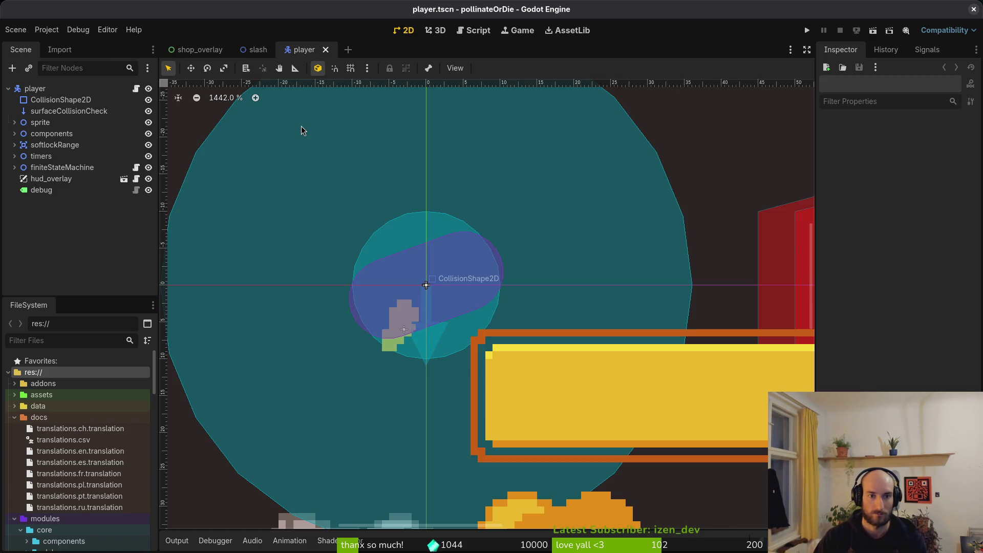
Set the sprite's Sprite2D Vframes to 18
left_click(31, 123)
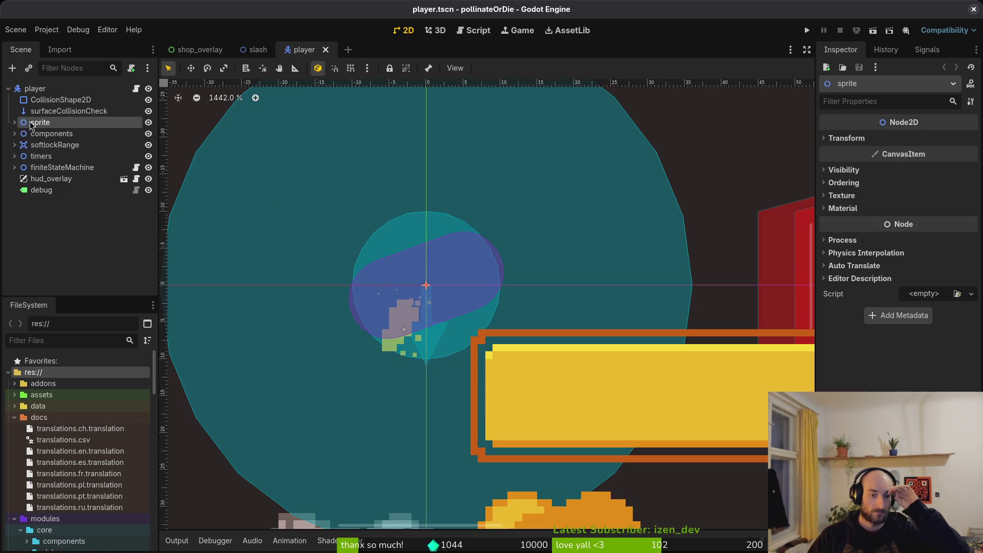
left_click(15, 123)
left_click(51, 133)
left_click(20, 134)
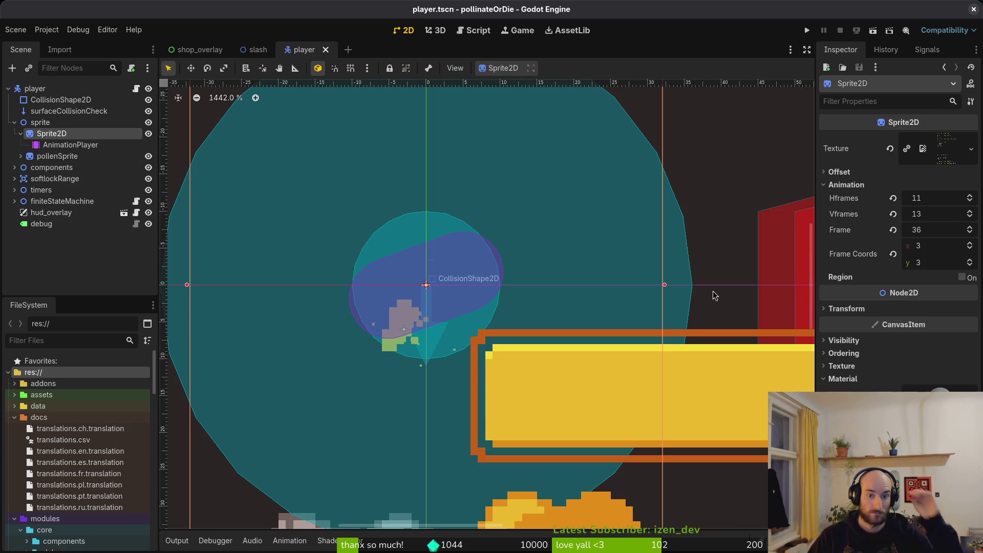
left_click(945, 214)
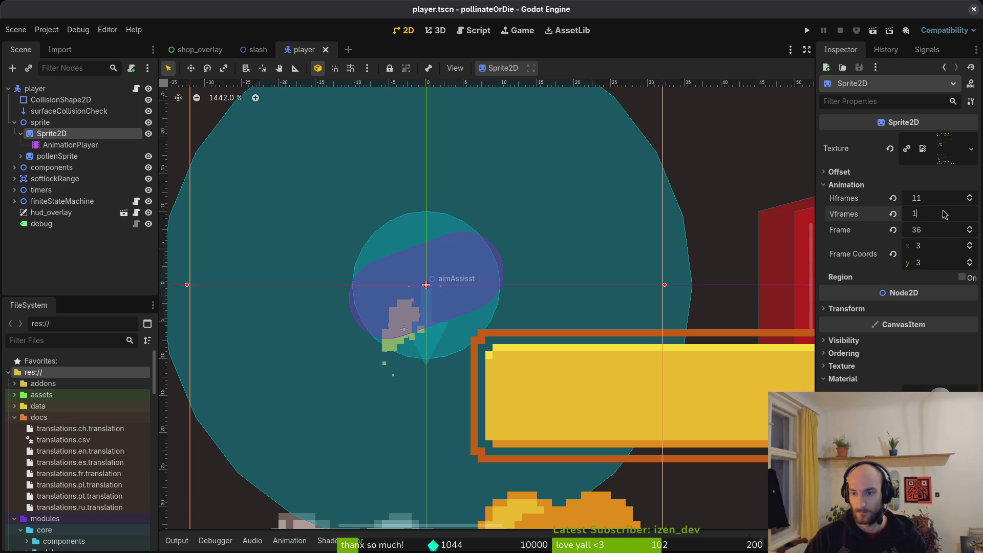
type("7")
key("Return")
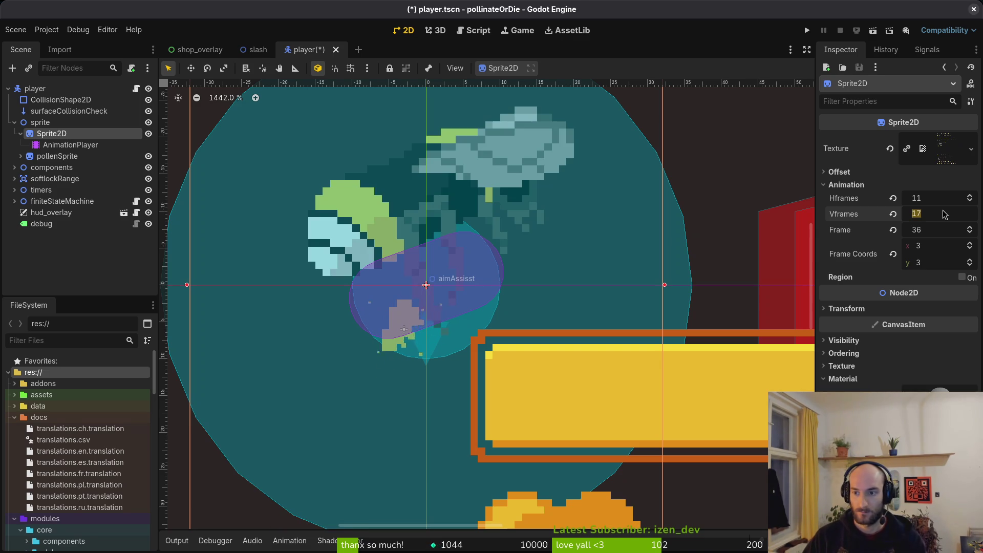
type("18")
key("Return")
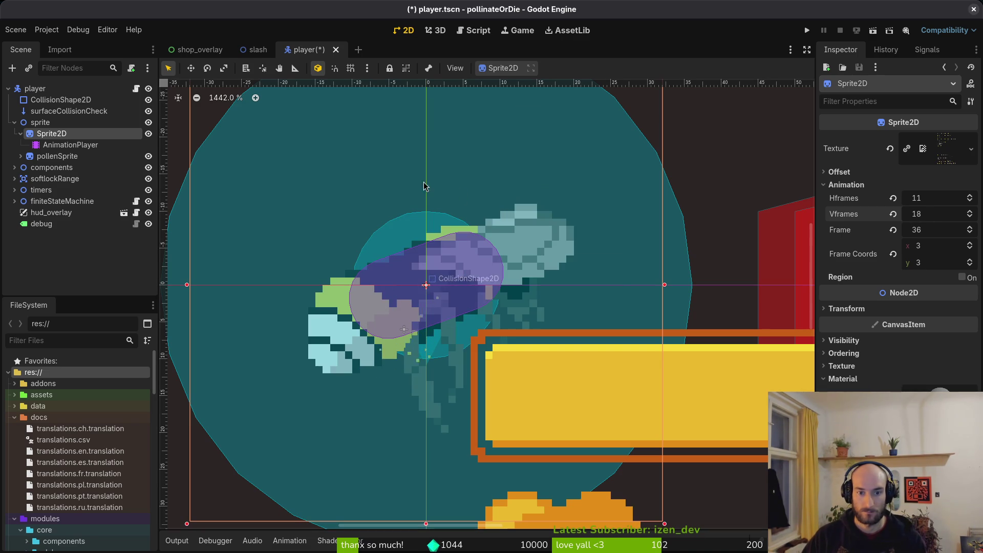
Load the slash animation on the AnimationPlayer, keeping its first key at frame 66
left_click(70, 145)
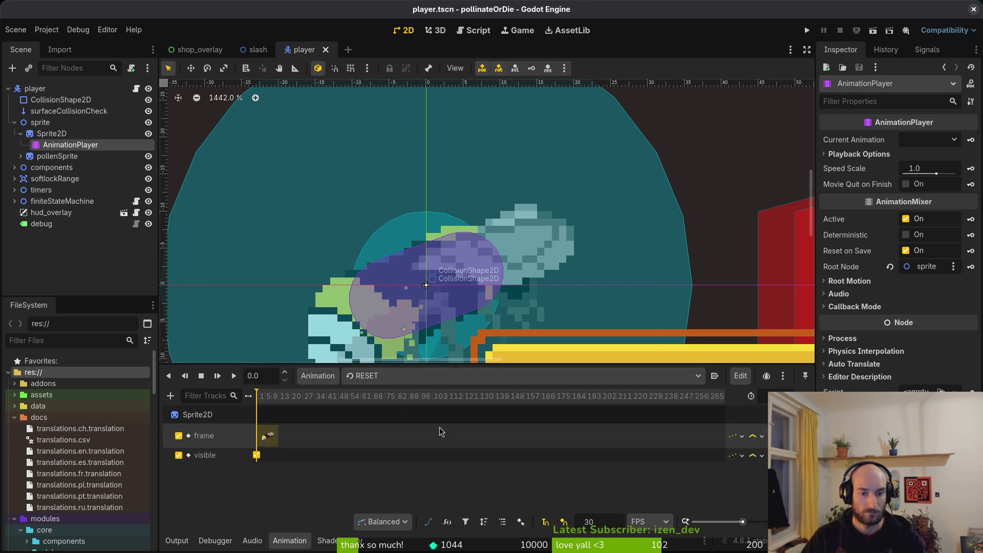
left_click(387, 379)
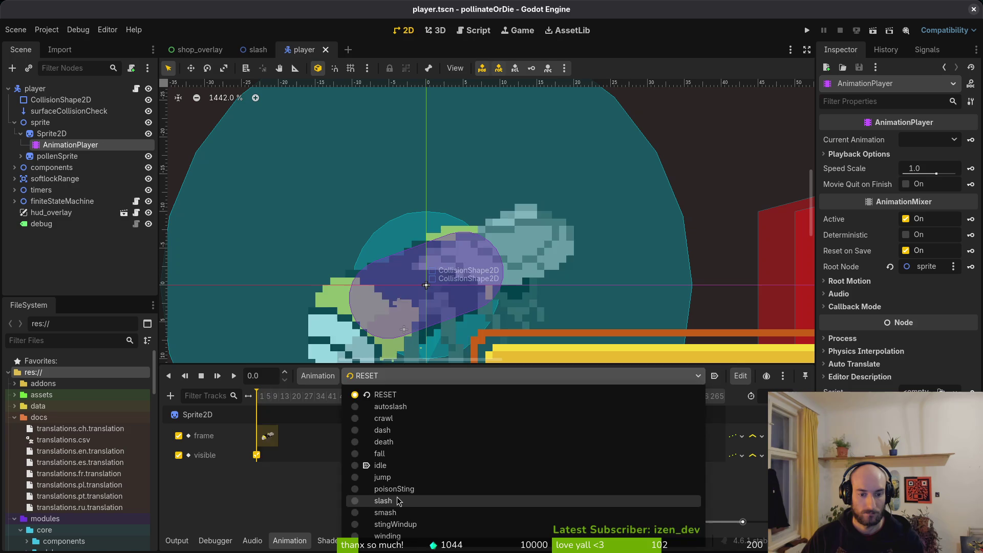
left_click(387, 500)
scroll(274, 425, "up", 5)
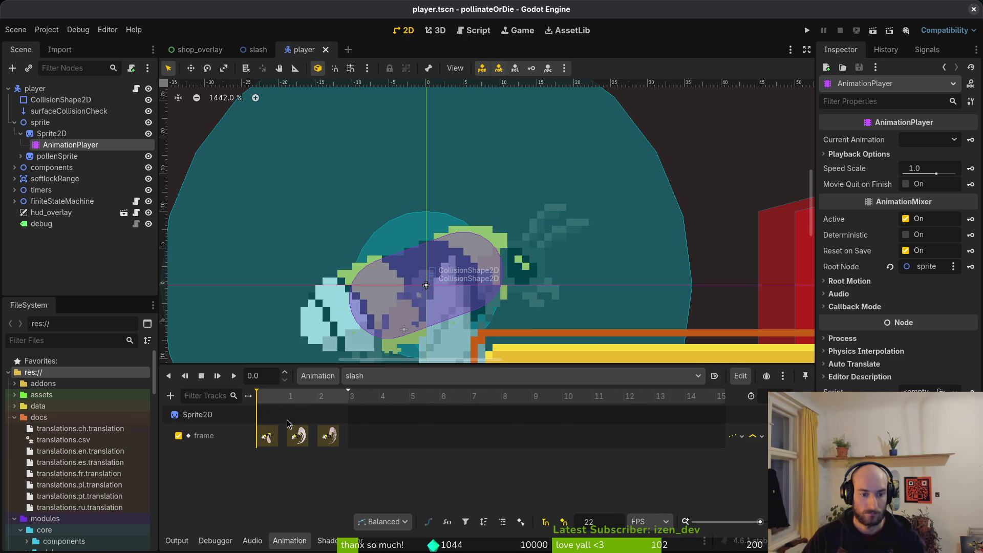
key("alt+Tab")
key("alt+Tab")
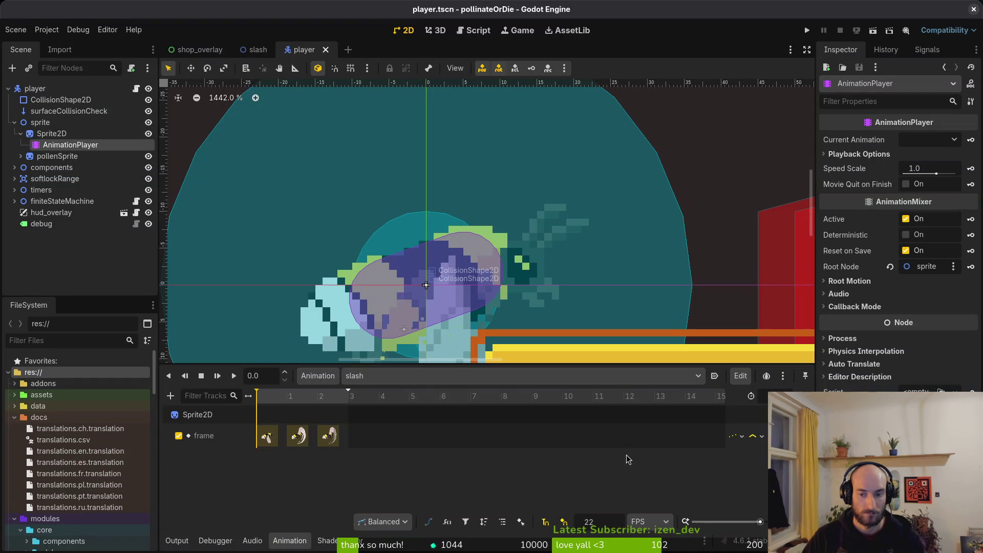
left_click(266, 436)
type("69")
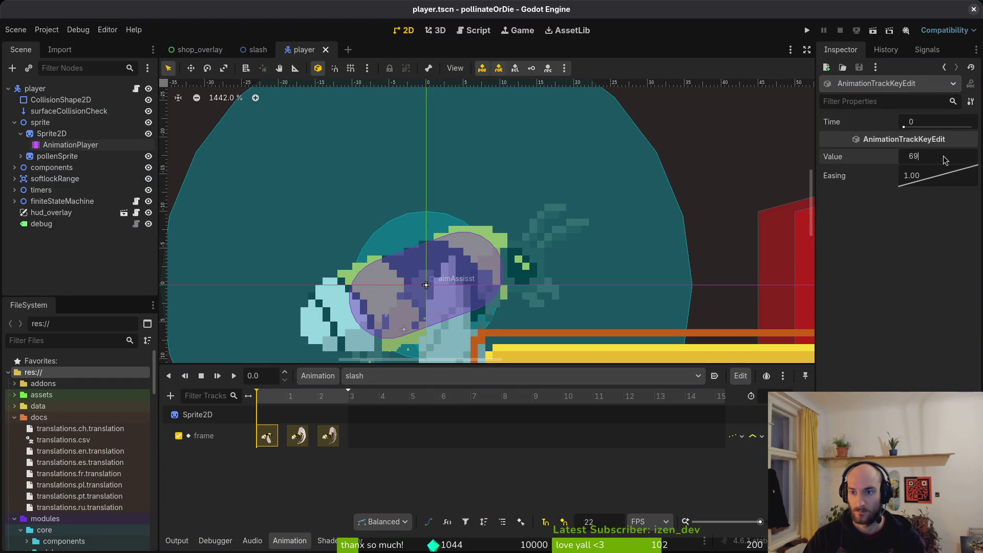
key("ctrl+z")
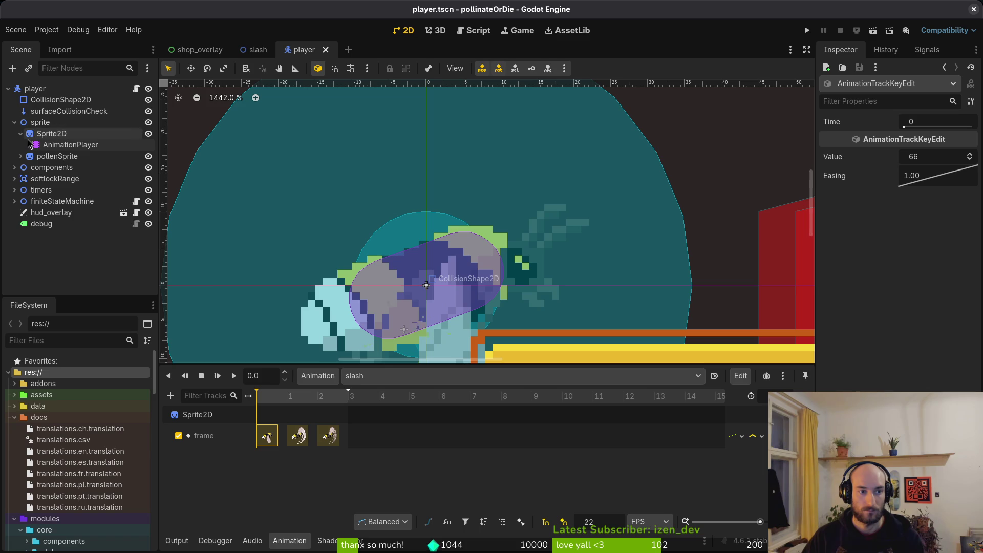
key("alt+Tab")
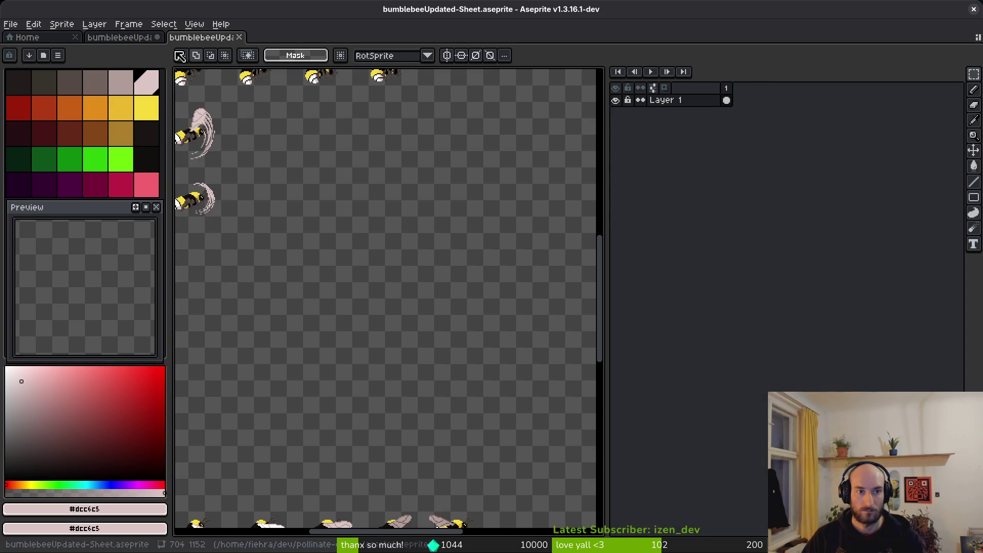
Select the slash frames in bumblebeeUpdated and start a sprite sheet export, then cancel it
key("ctrl+shift+Tab")
left_click_drag(740, 101, 810, 114)
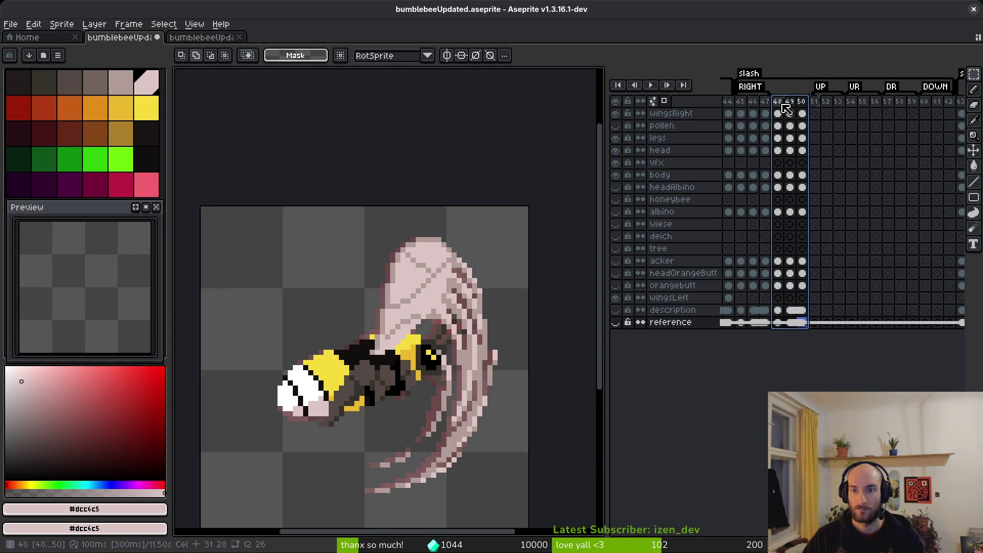
key("ctrl+e")
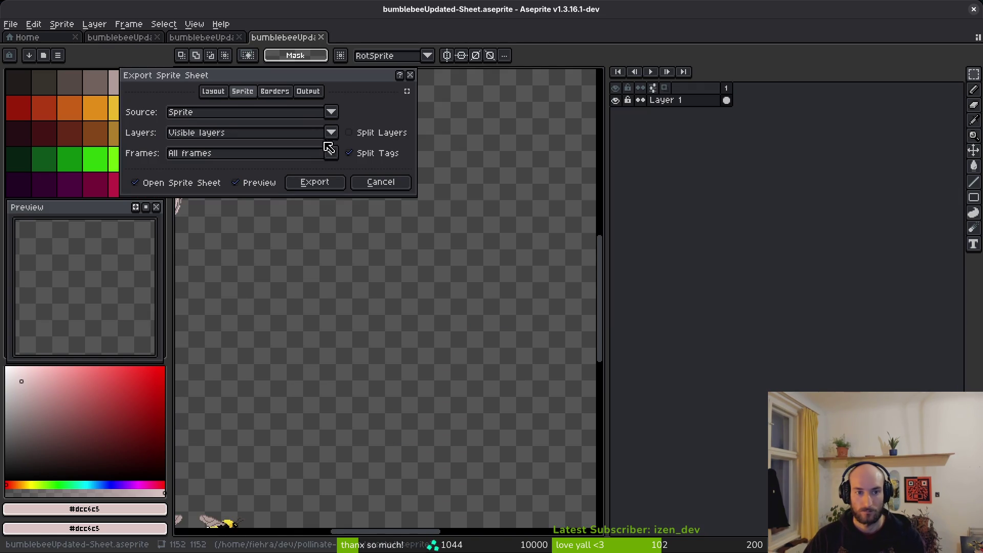
left_click(310, 185)
key("ctrl+alt+shift+s")
left_click(254, 49)
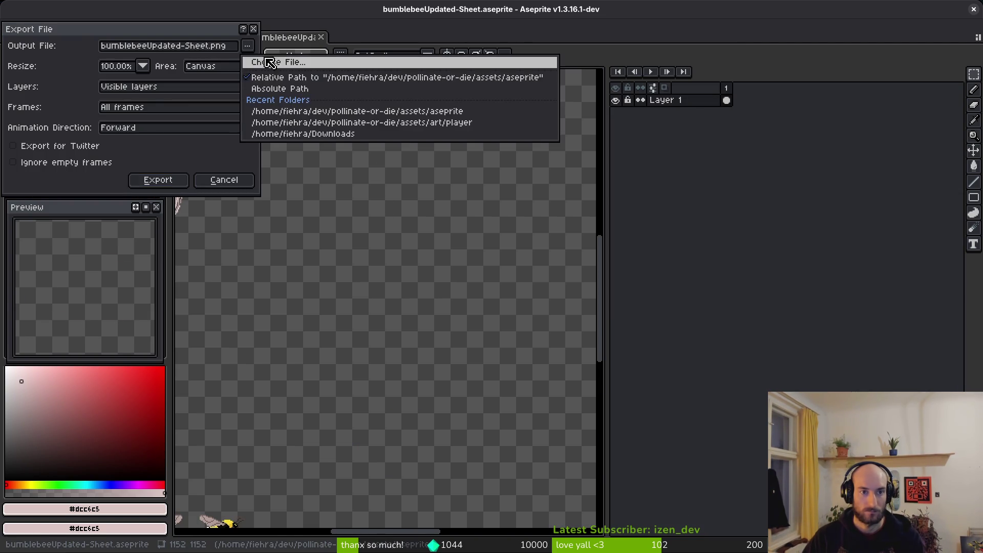
left_click(256, 59)
key("Return")
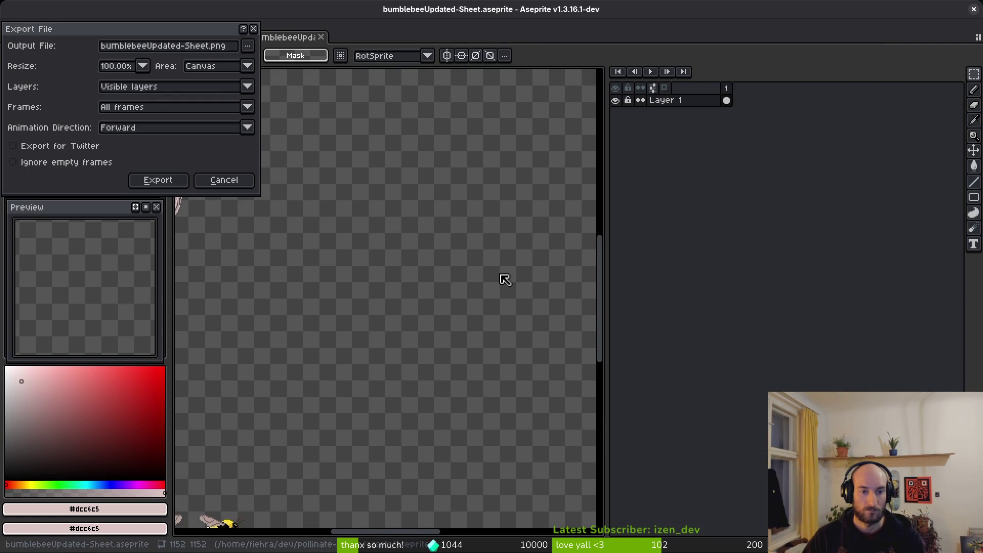
left_click(245, 183)
scroll(376, 249, "down", 4)
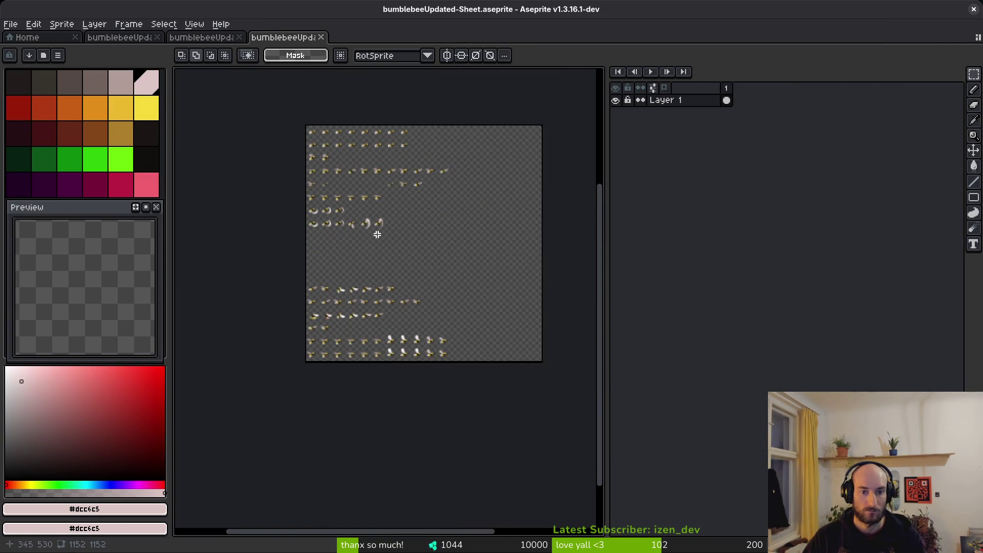
Export the sprite sheet over art/player/bumblebee-Sheet.png, confirming the overwrite
key("ctrl+alt+shift+s")
left_click(253, 48)
left_click(256, 58)
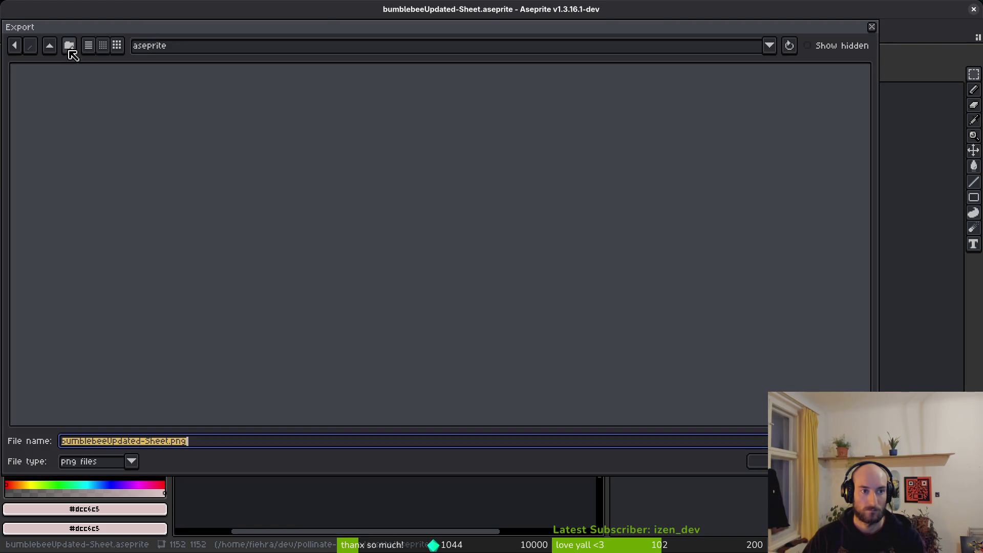
double_click(51, 76)
double_click(788, 98)
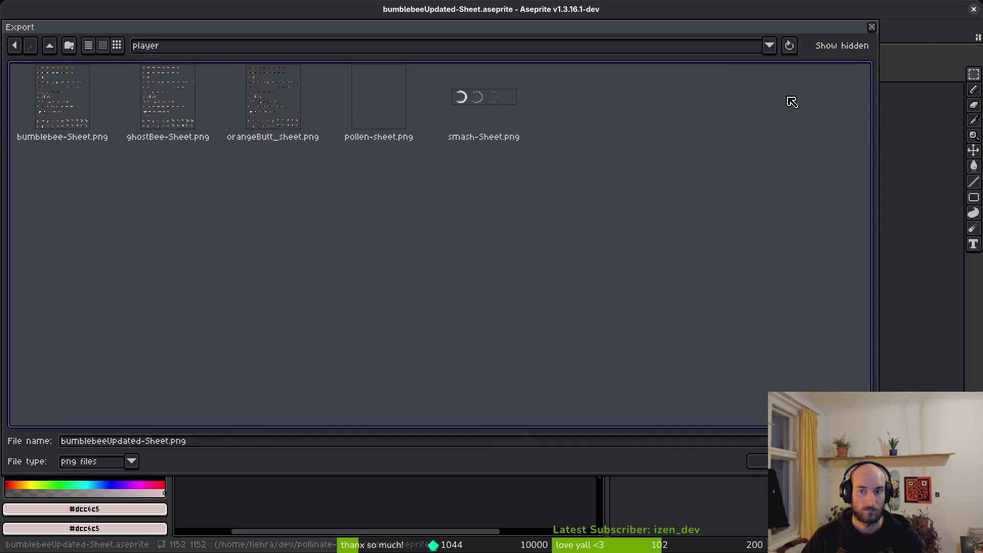
left_click(110, 139)
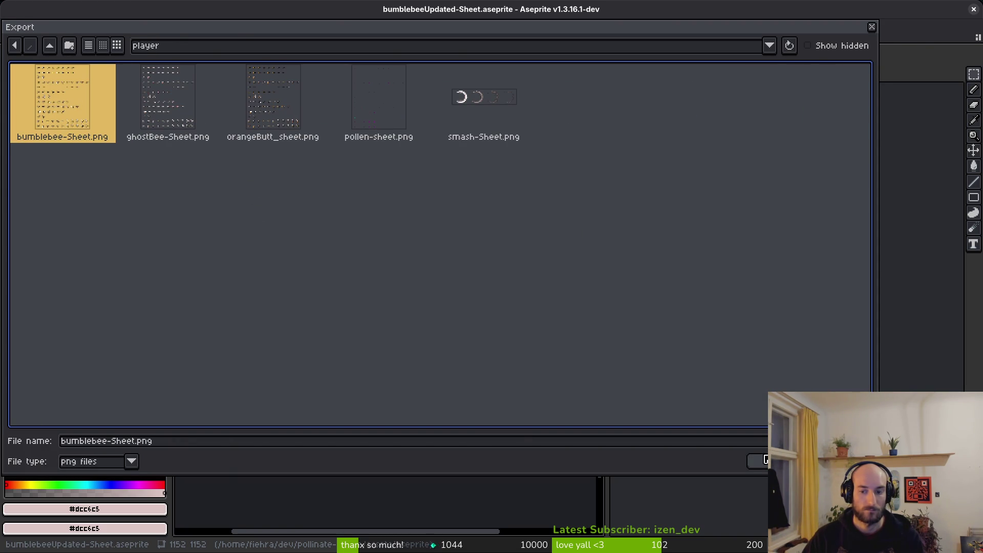
left_click(766, 458)
left_click(416, 307)
left_click(158, 177)
Check Godot's reimport of the new sheet and return to Aseprite
key("alt+Tab")
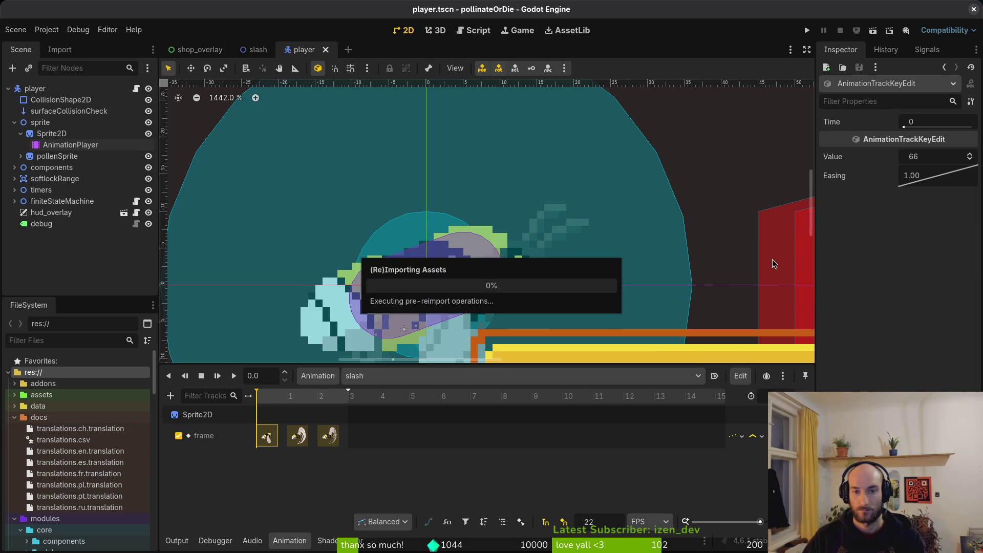
scroll(563, 271, "down", 4)
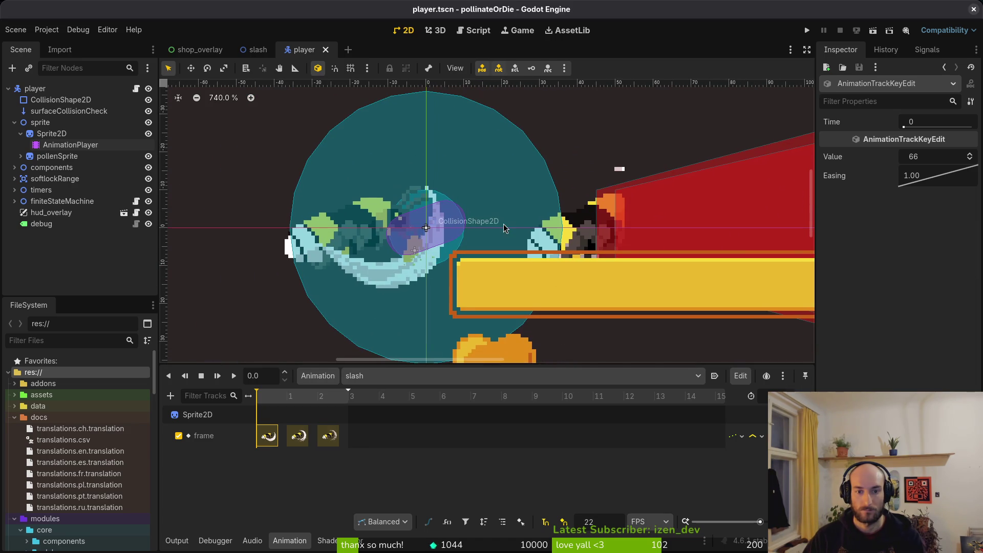
key("alt+Tab")
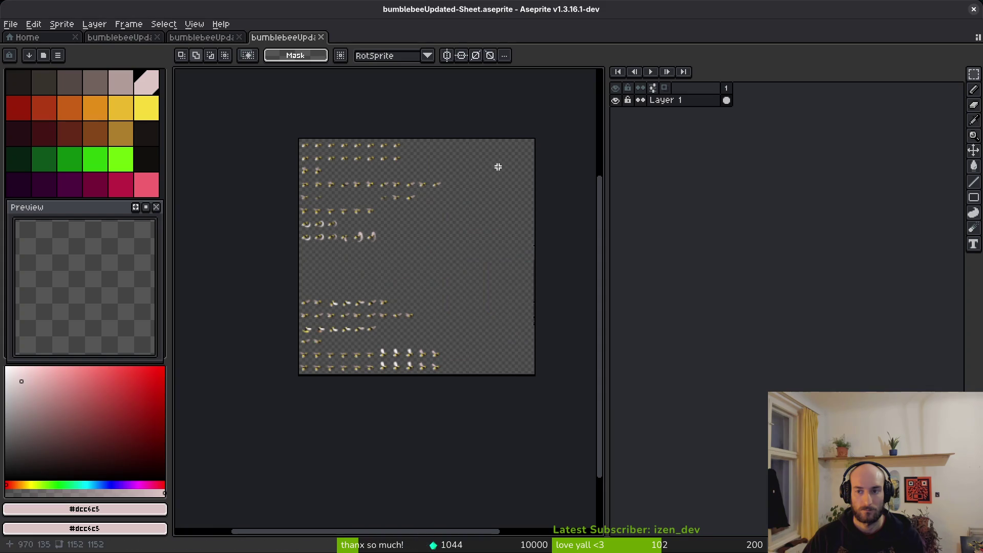
Rename the tag on frames 48–50 to 'old'
scroll(358, 211, "up", 2)
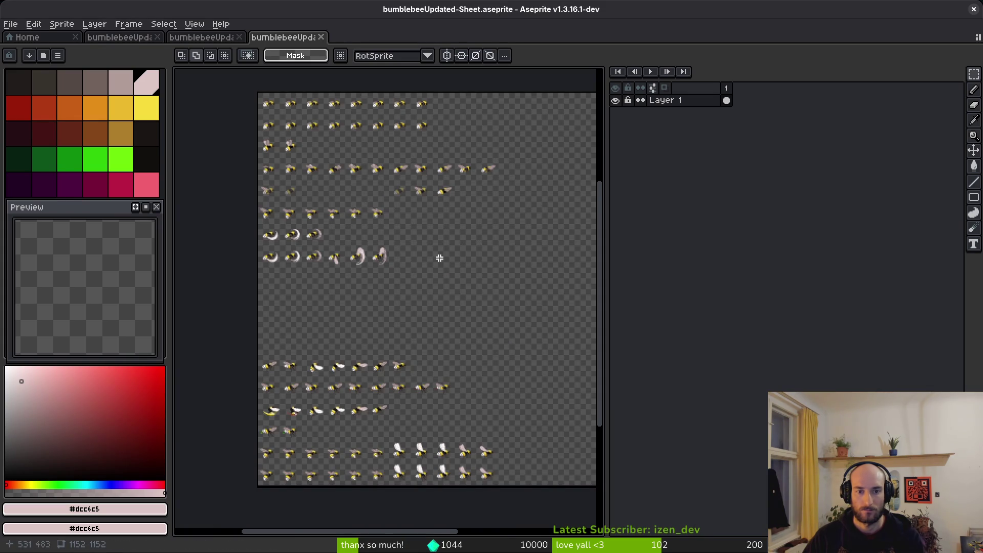
left_click_drag(432, 247, 346, 226)
left_click(118, 38)
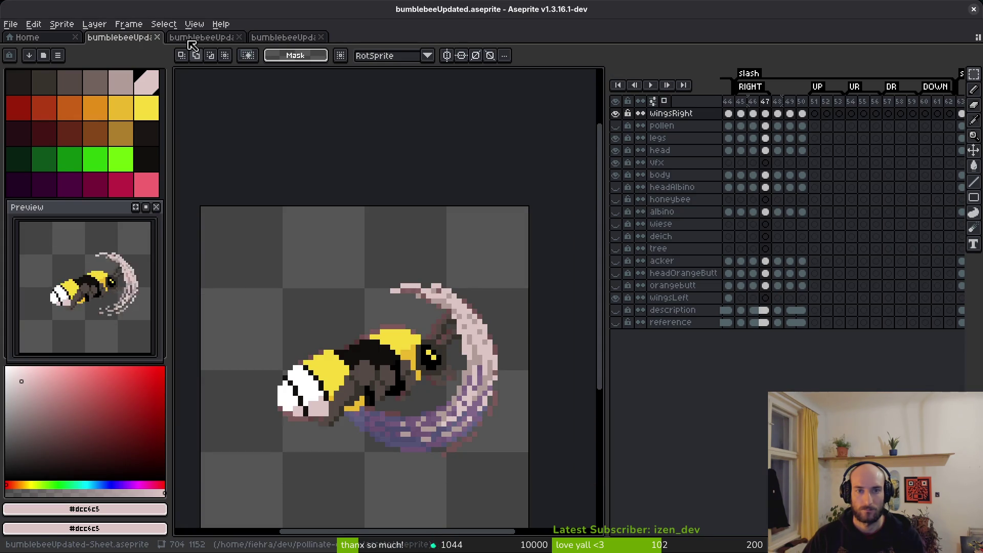
left_click_drag(778, 100, 799, 98)
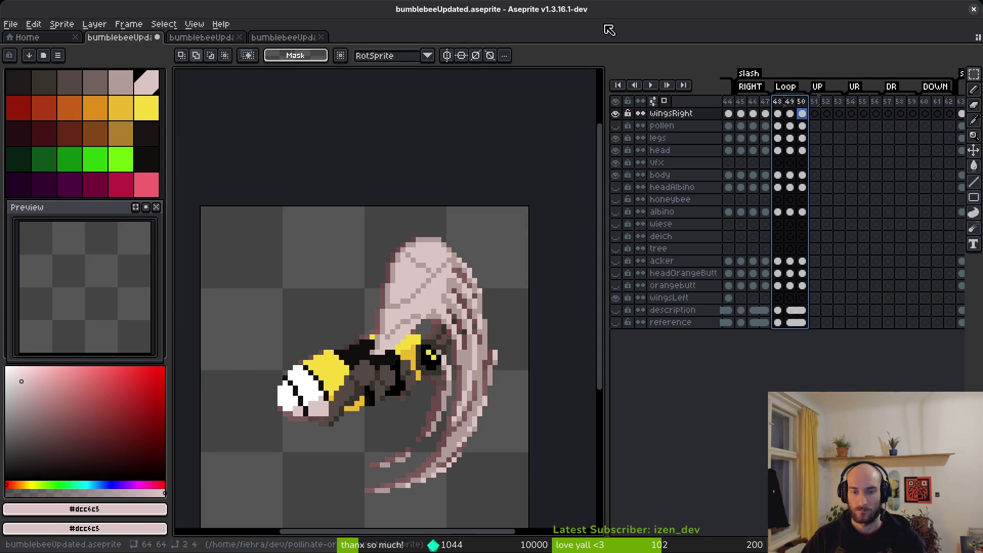
key("F2")
type("old")
key("Return")
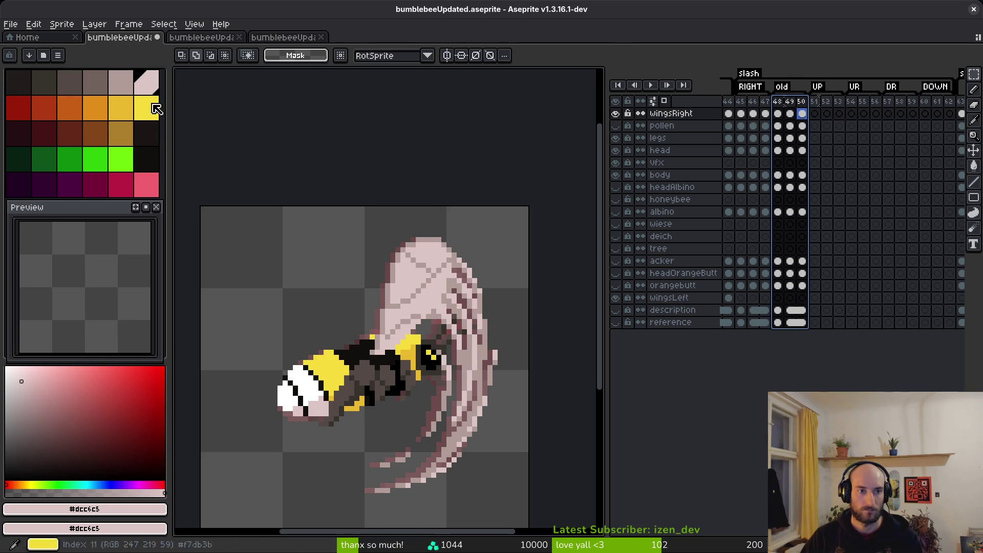
Re-export the sprite sheet over art/player/bumblebee-Sheet.png and check the result in Godot
key("ctrl+e")
left_click(315, 185)
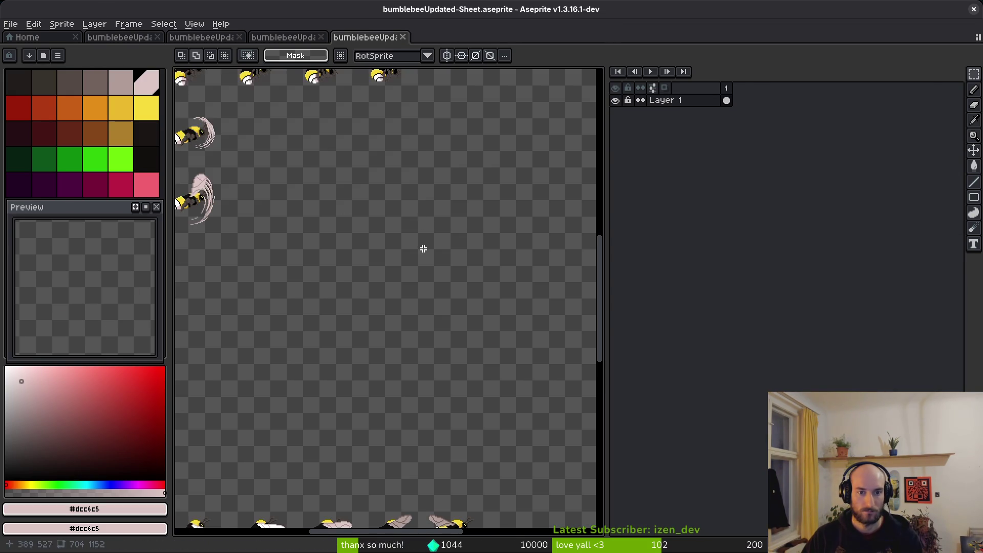
key("ctrl+alt+shift+s")
left_click(249, 47)
left_click(278, 62)
left_click(49, 46)
double_click(58, 100)
double_click(830, 102)
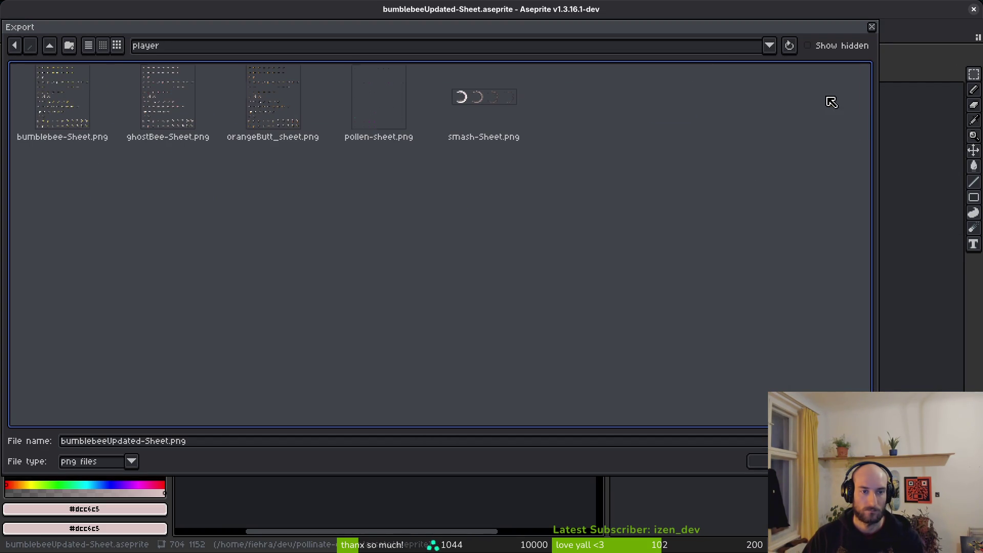
left_click(78, 97)
key("Return")
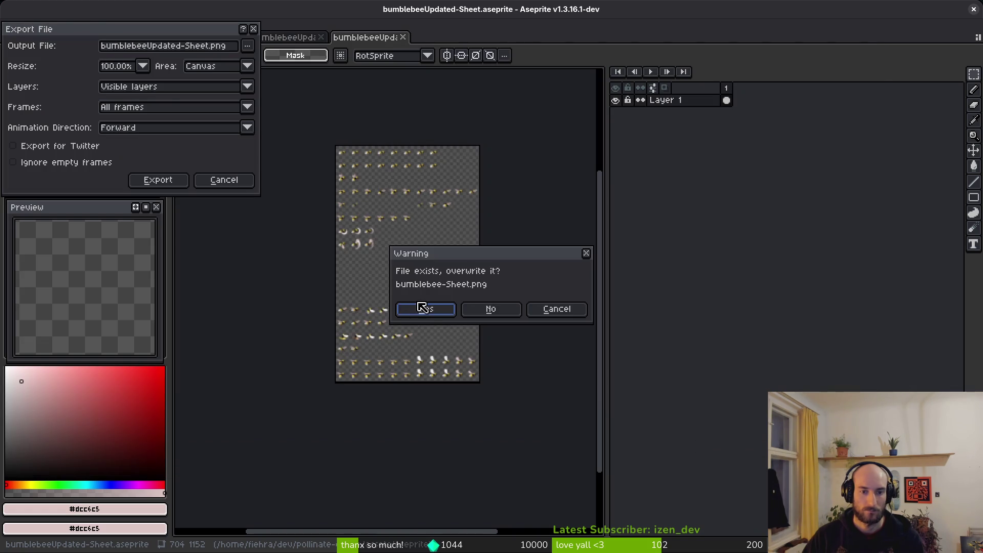
left_click(426, 310)
left_click(159, 183)
key("alt+Tab")
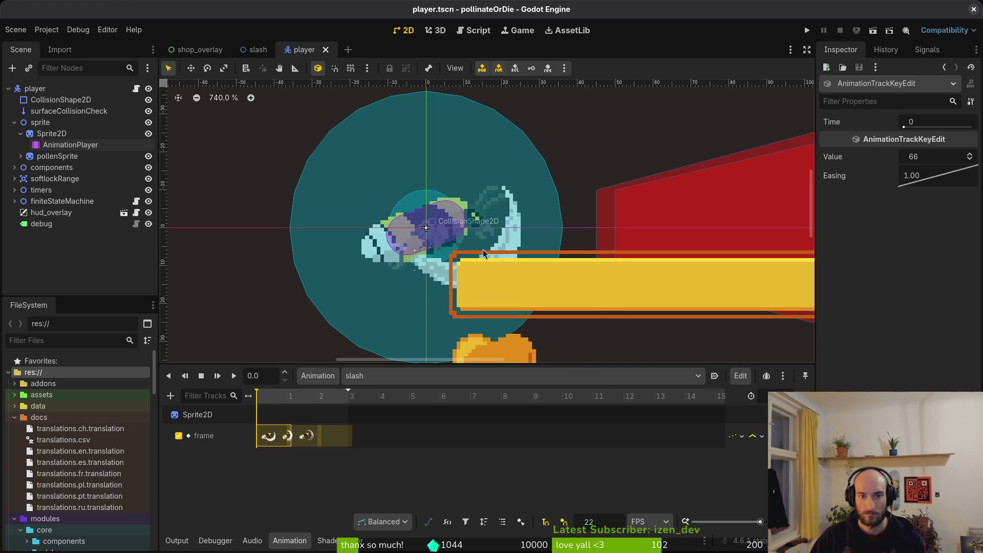
Run the project, continue the saved game, play briefly, then stop the debug run
scroll(486, 253, "up", 3)
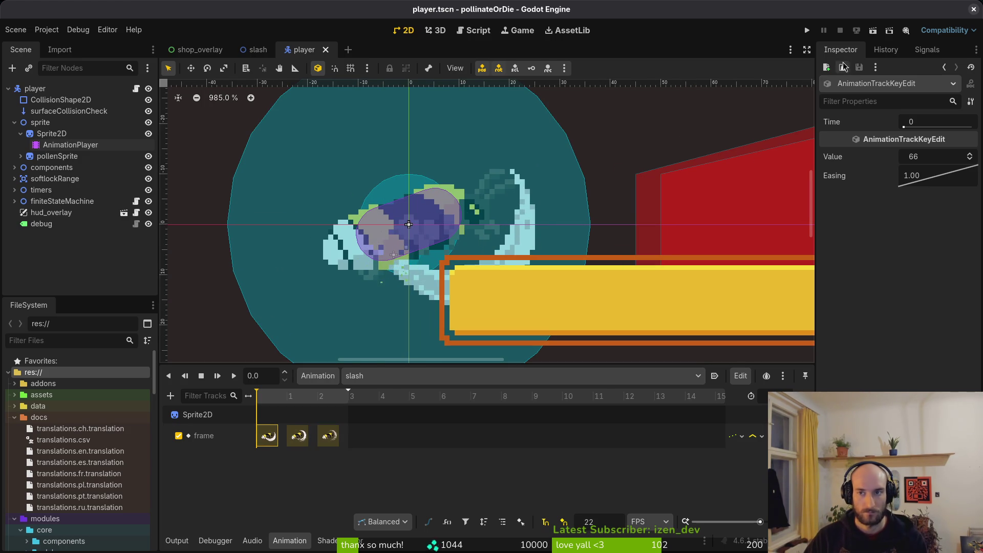
left_click(807, 31)
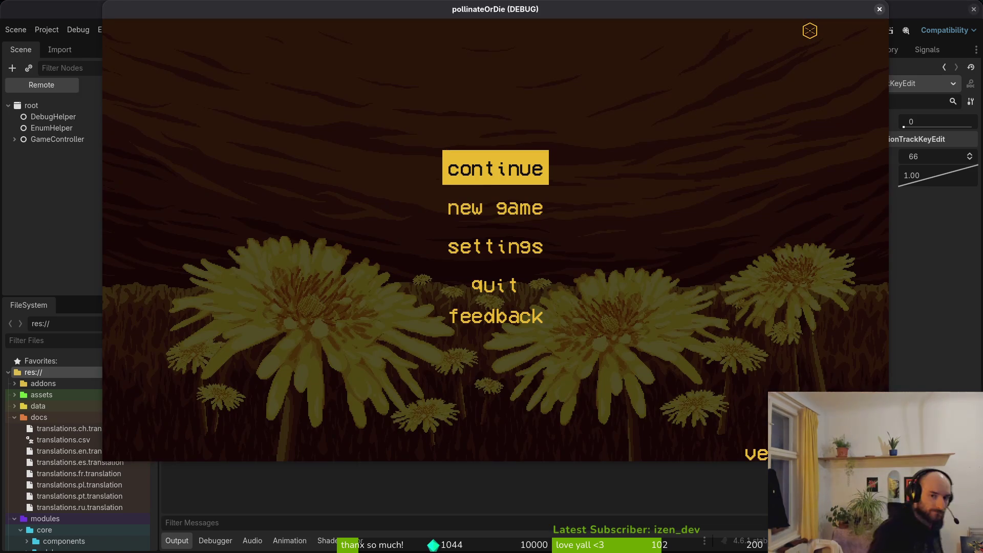
key("Return")
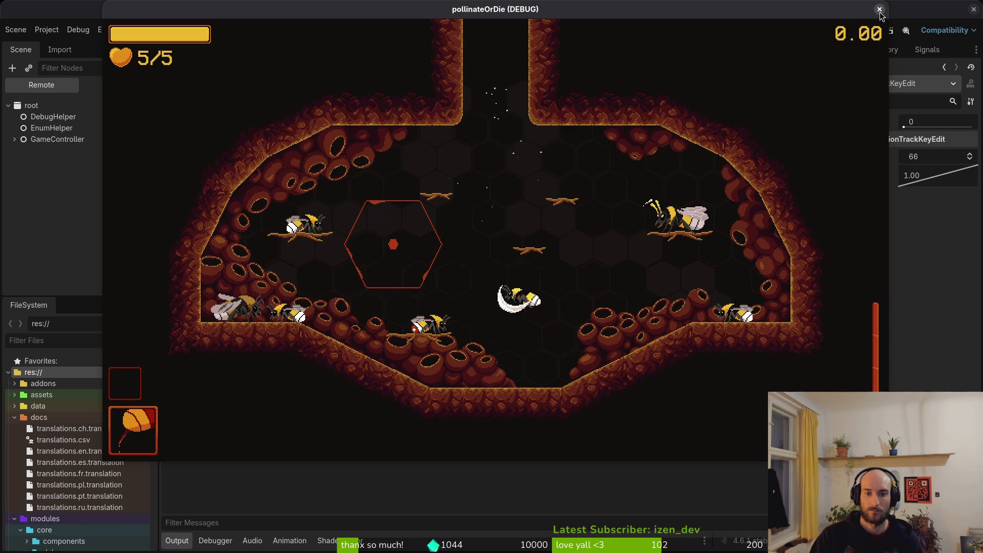
left_click(881, 14)
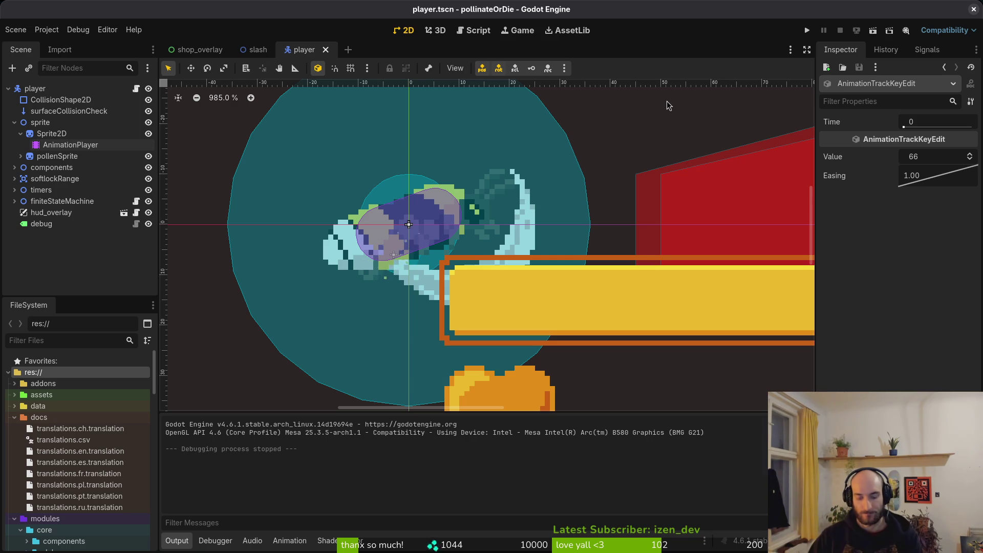
key("alt+Tab")
Close the three bumblebeeUpdated-Sheet tabs and go to slash frame 45
left_click(403, 37)
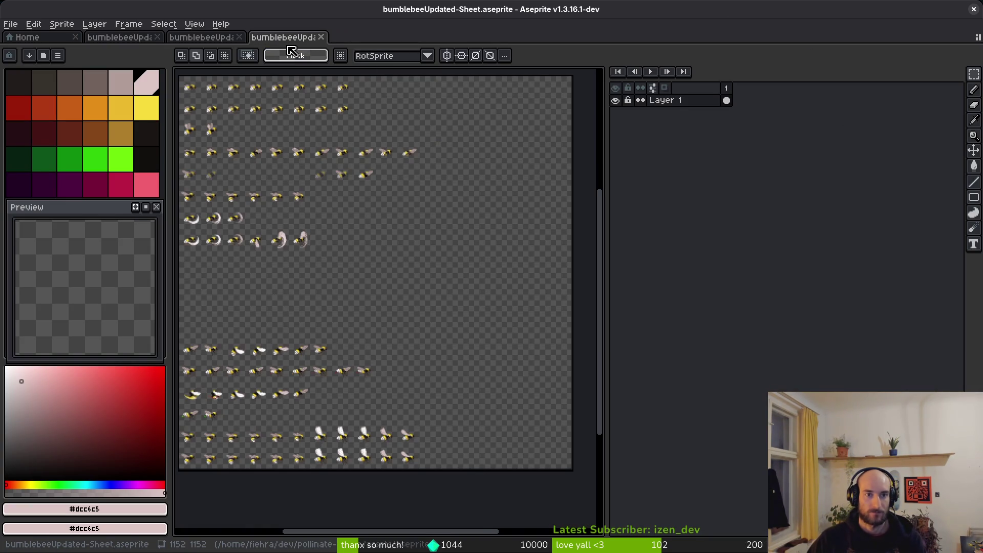
left_click(321, 38)
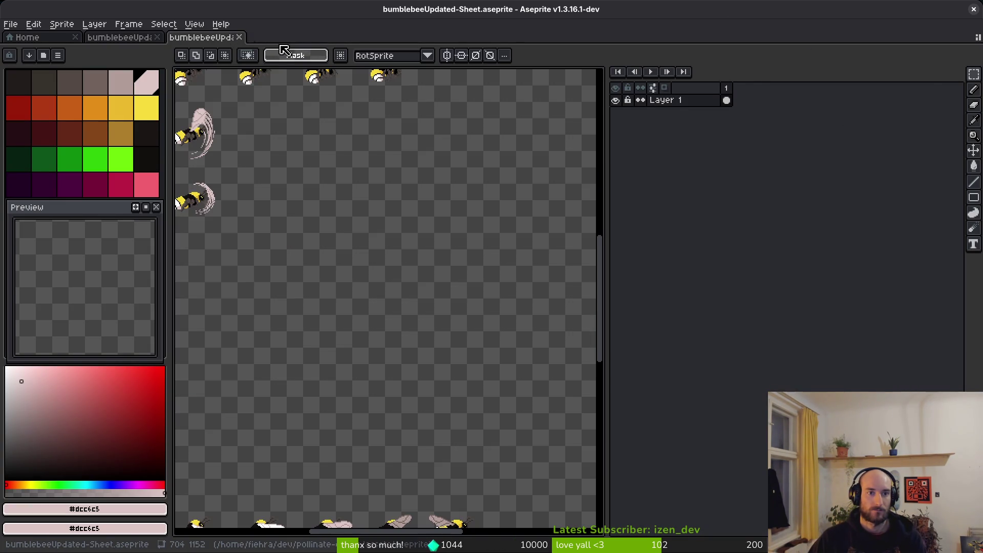
left_click(239, 37)
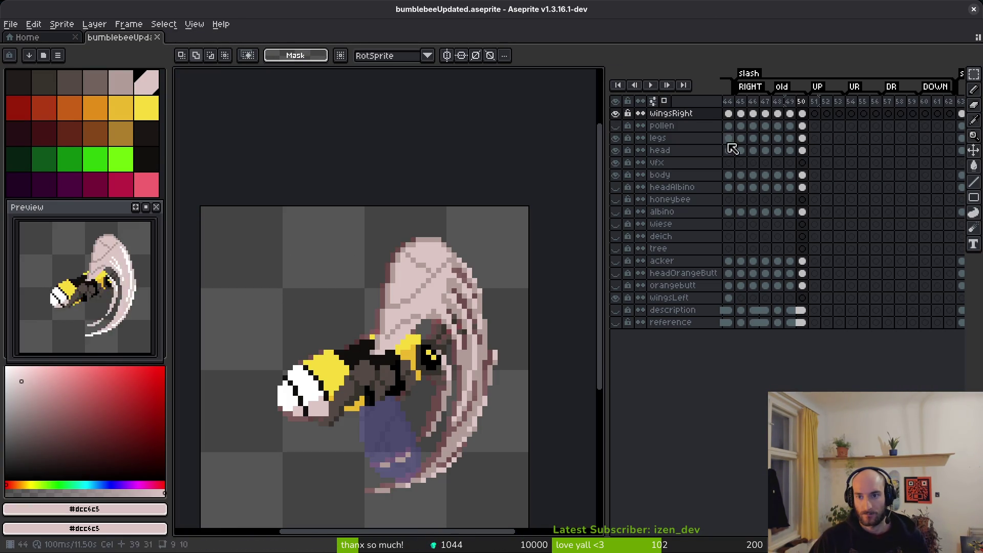
left_click(740, 114)
key("i")
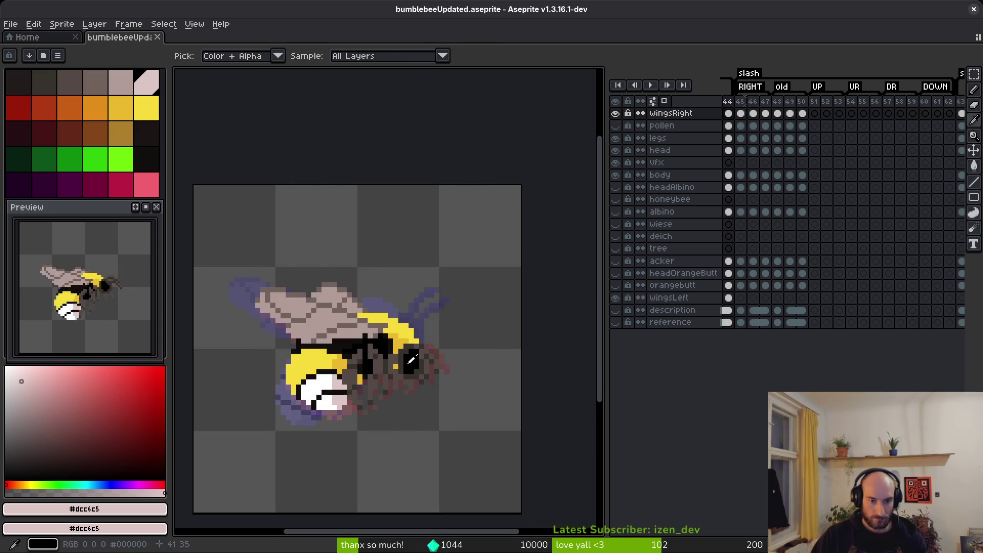
Marquee-select the bee and slash trail across frames 45–47
key("m")
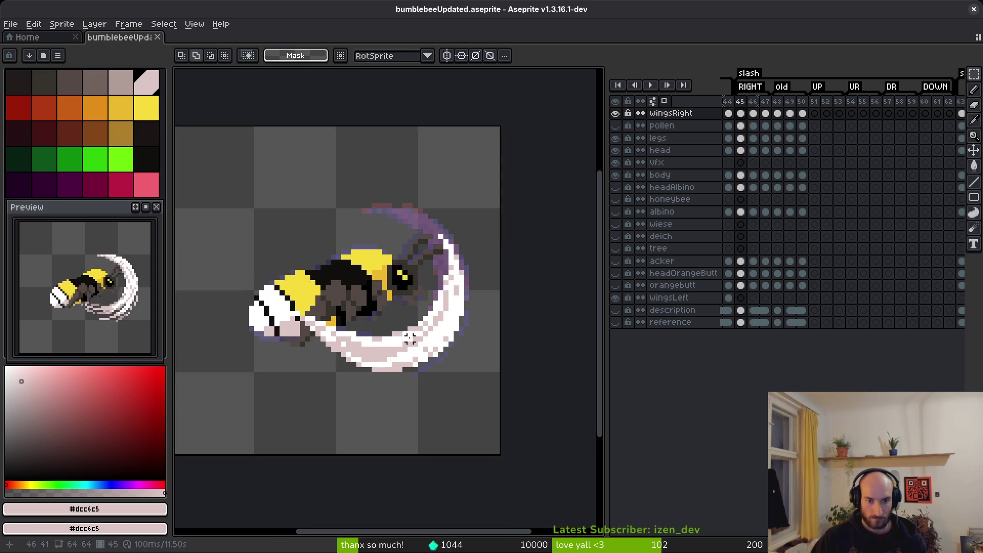
scroll(448, 338, "down", 1)
scroll(447, 337, "up", 2)
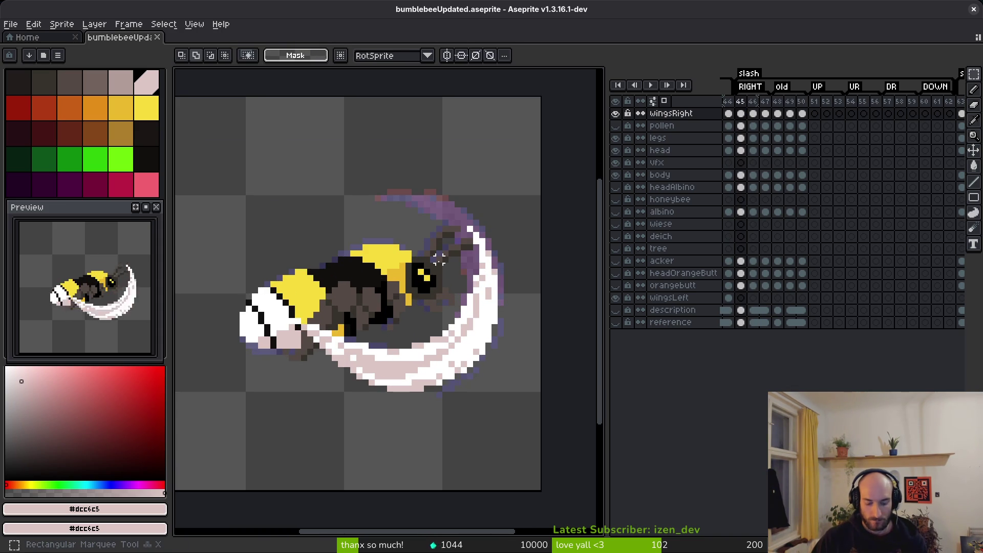
mouse_move(528, 184)
left_mouse_down()
mouse_move(345, 406)
mouse_move(254, 401)
left_mouse_up()
left_click_drag(537, 155, 243, 449)
left_click_drag(745, 115, 764, 113)
left_click_drag(379, 352, 428, 327)
left_click_drag(427, 365, 382, 410)
mouse_move(528, 176)
left_mouse_down()
mouse_move(522, 214)
mouse_move(267, 425)
left_mouse_up()
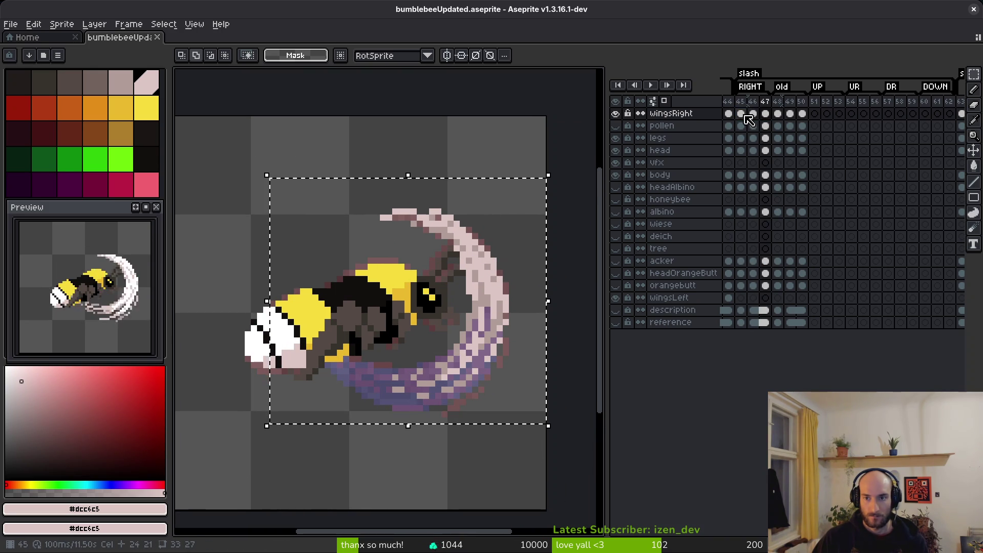
Enlarge the slash trail on frames 45–47, shift it up-right, apply, and save
left_click_drag(740, 114, 764, 114)
left_click_drag(314, 407, 336, 392)
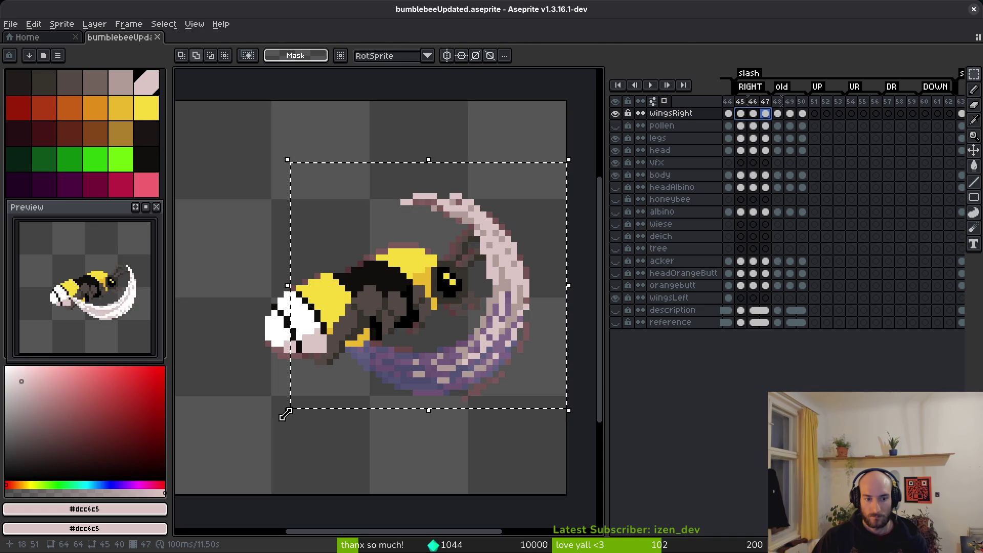
mouse_move(286, 414)
left_mouse_down()
mouse_move(281, 427)
mouse_move(208, 462)
left_mouse_up()
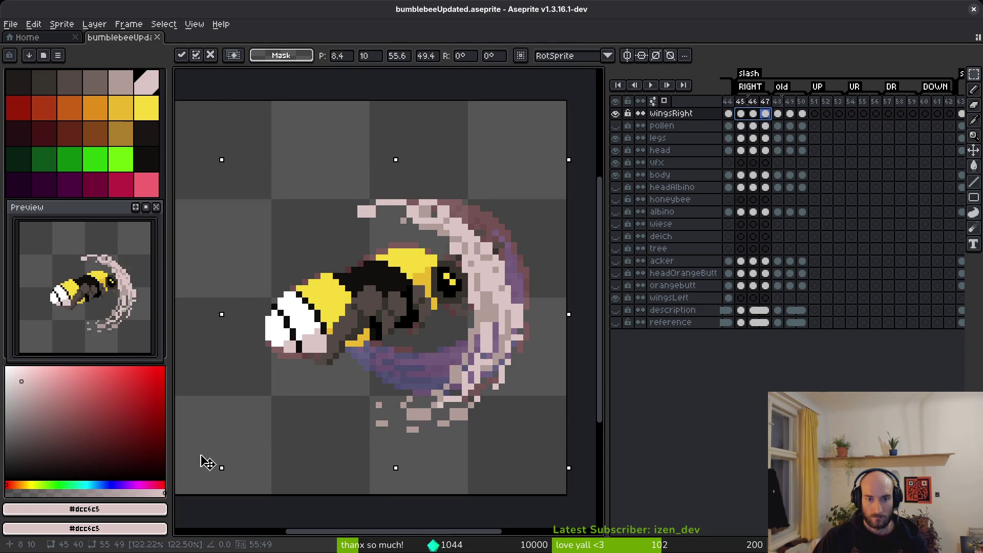
left_click_drag(456, 343, 496, 324)
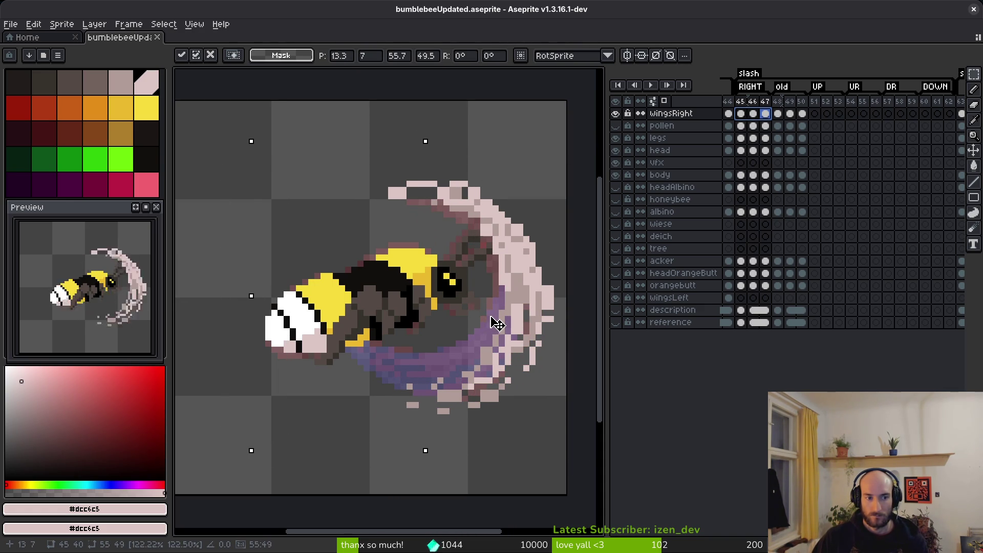
key("Return")
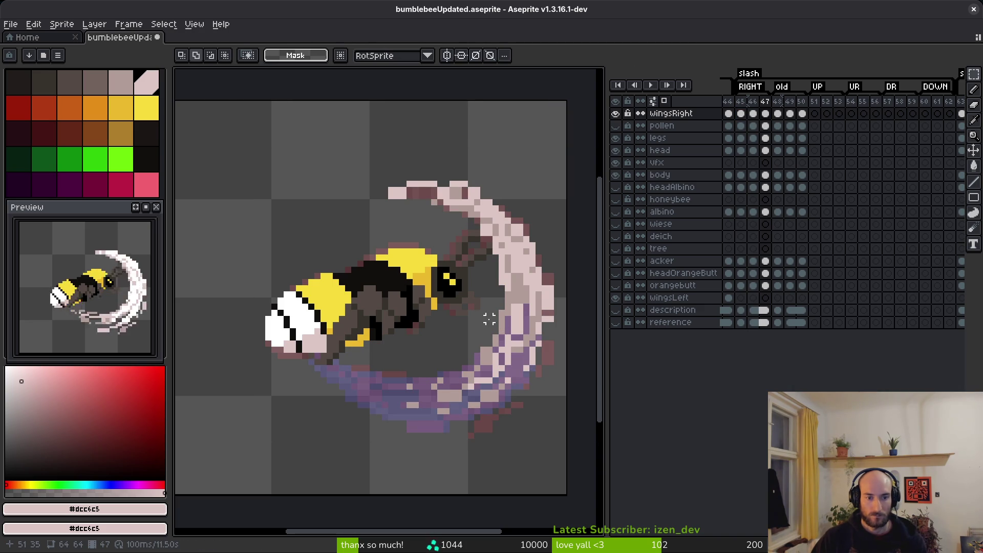
key("ctrl+s")
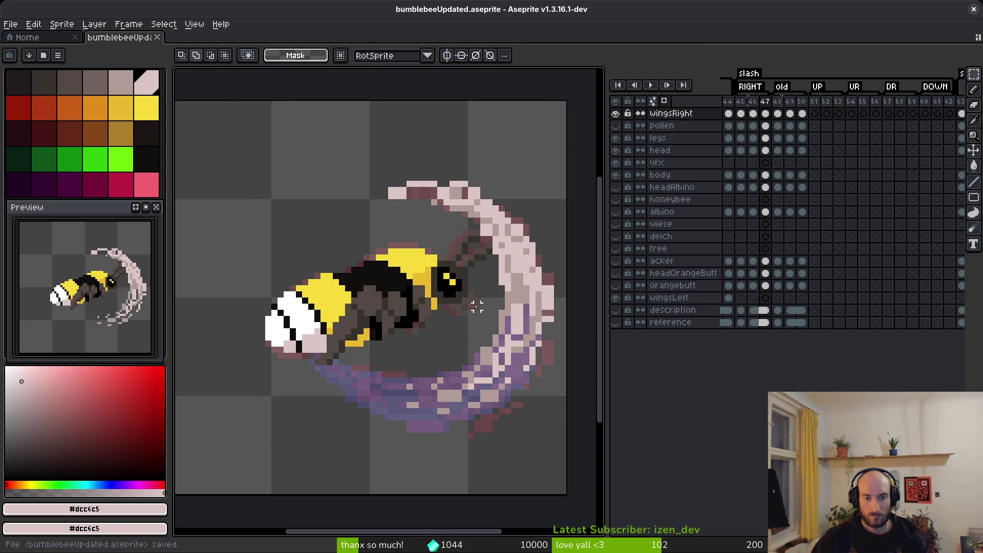
Generate a new bumblebeeUpdated-Sheet sprite sheet document
key("ctrl+e")
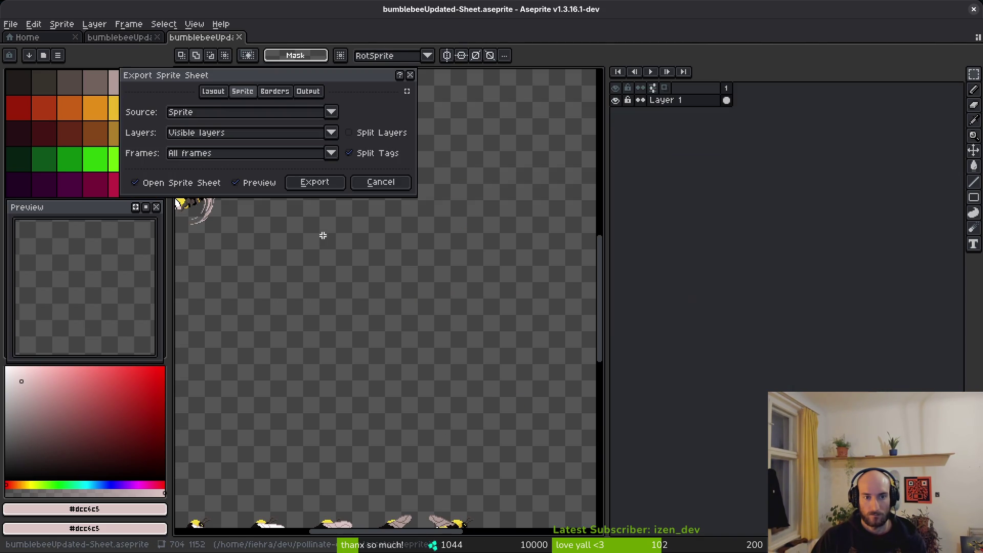
left_click(315, 185)
scroll(360, 272, "down", 1)
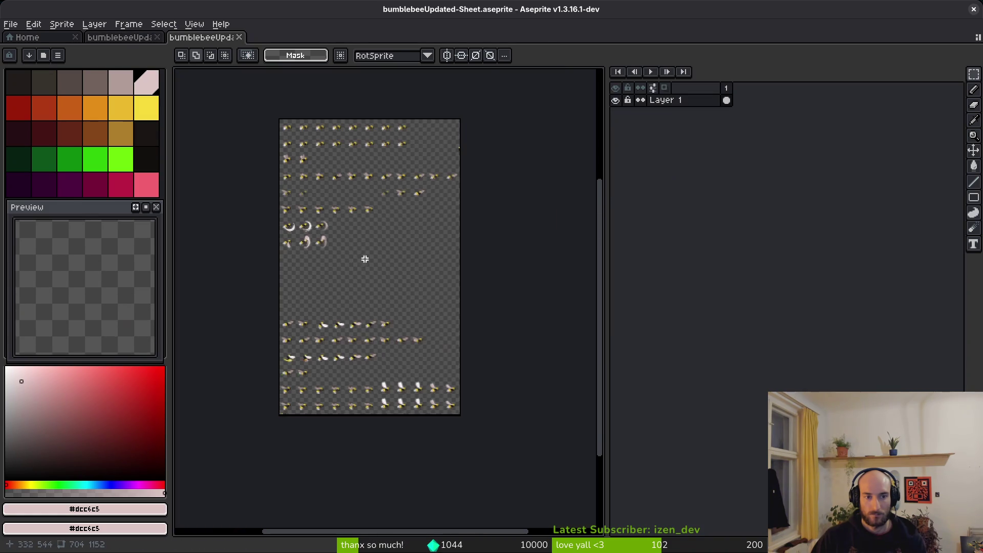
Browse the sheet image export to the art folder, cancel it, and return to bumblebeeUpdated
key("ctrl+shift+e")
left_click(255, 47)
left_click(274, 62)
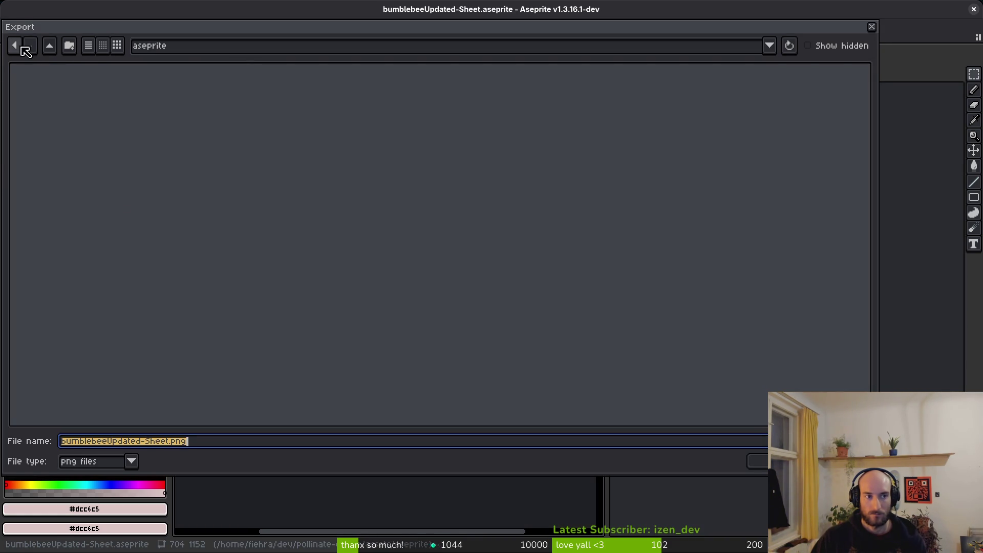
left_click(56, 50)
double_click(64, 99)
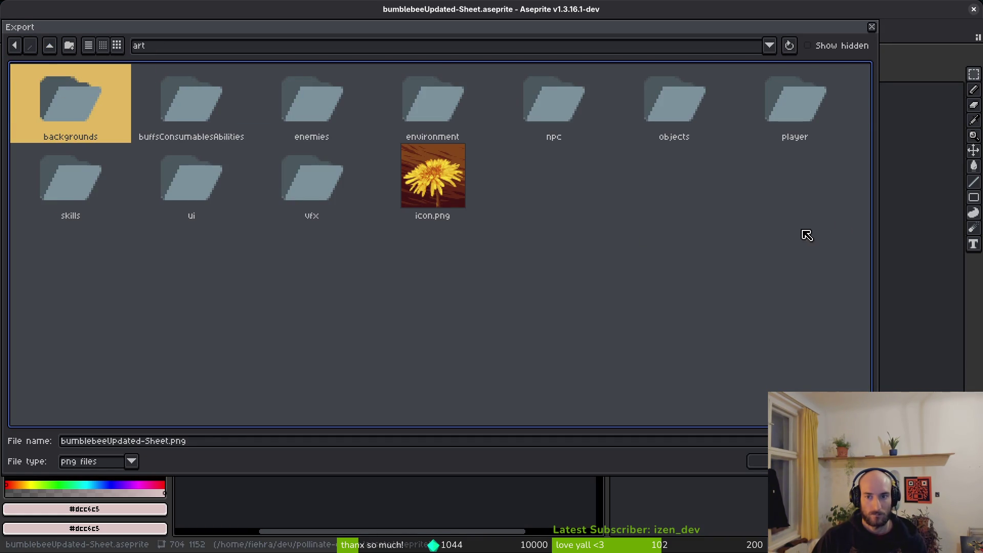
key("Escape")
key("Escape")
key("ctrl+shift+Tab")
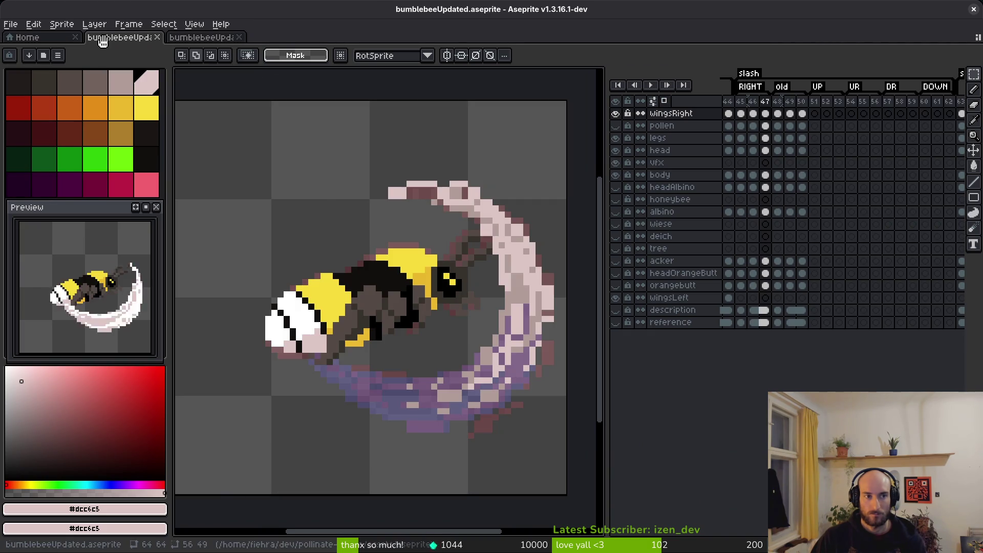
On frame 45, pick the slash's white and paint white pixels down and along the trail's top edge
key("i")
key("Left")
key("Left")
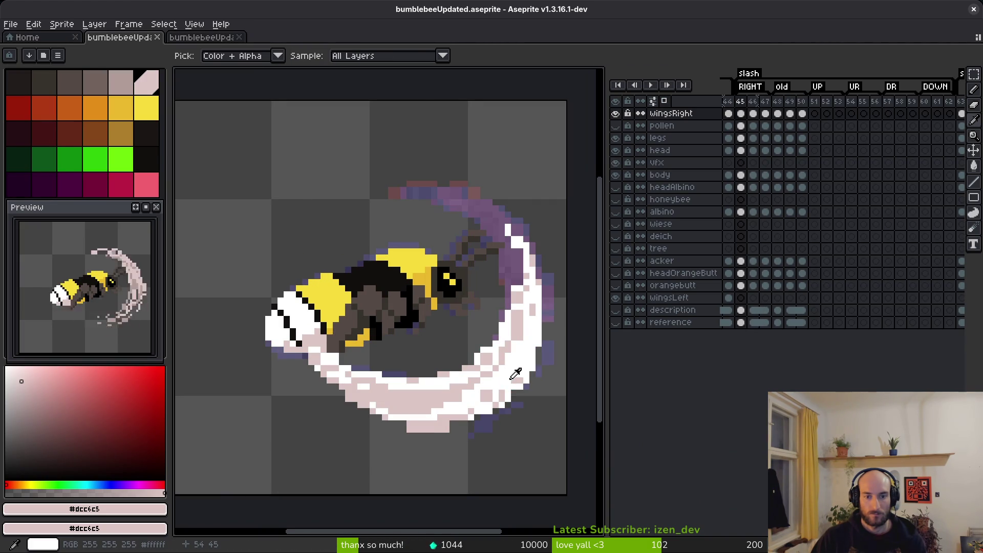
key("m")
scroll(501, 358, "up", 4)
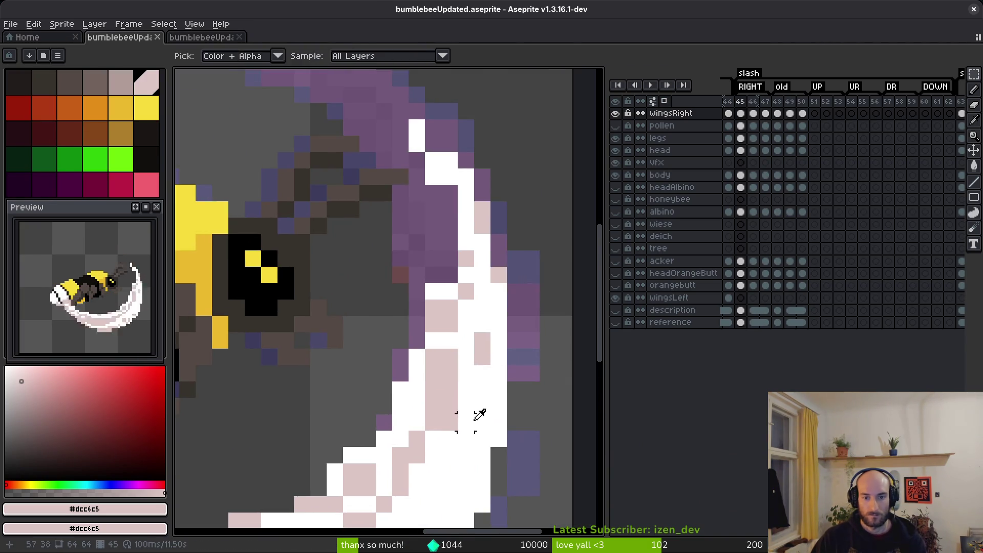
left_click(483, 353, "alt")
key("b")
left_click_drag(449, 267, 451, 416)
left_click(414, 276)
left_click(348, 211, "shift")
left_click_drag(370, 239, 401, 294)
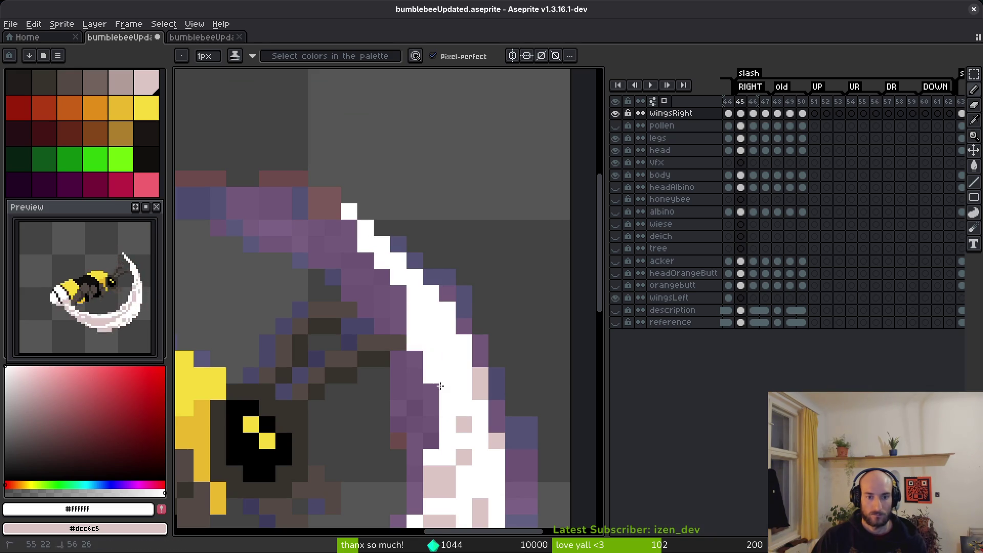
Erase stray white pixels along the trail edge and at the trail's tip
key("e")
left_click_drag(349, 211, 381, 260)
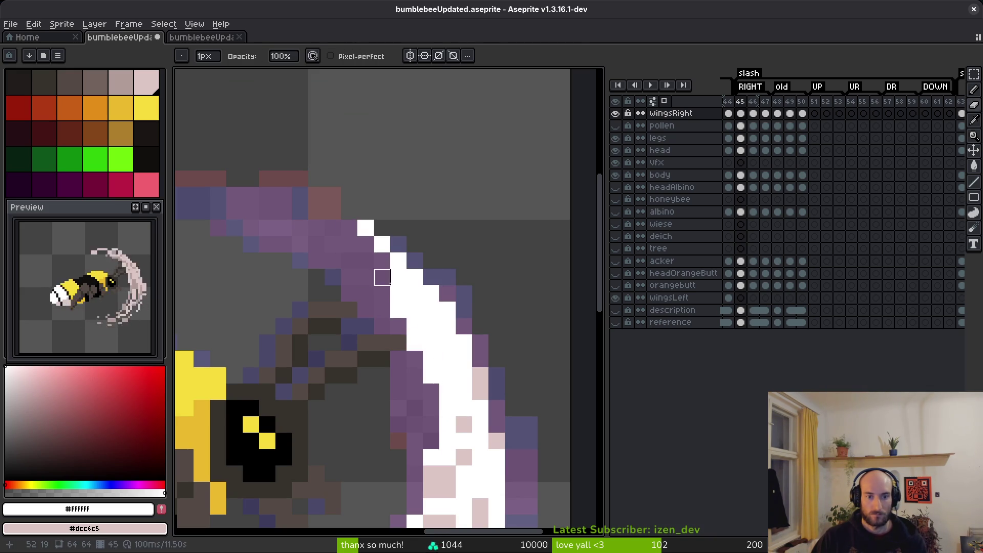
left_click(398, 294)
left_click(365, 228)
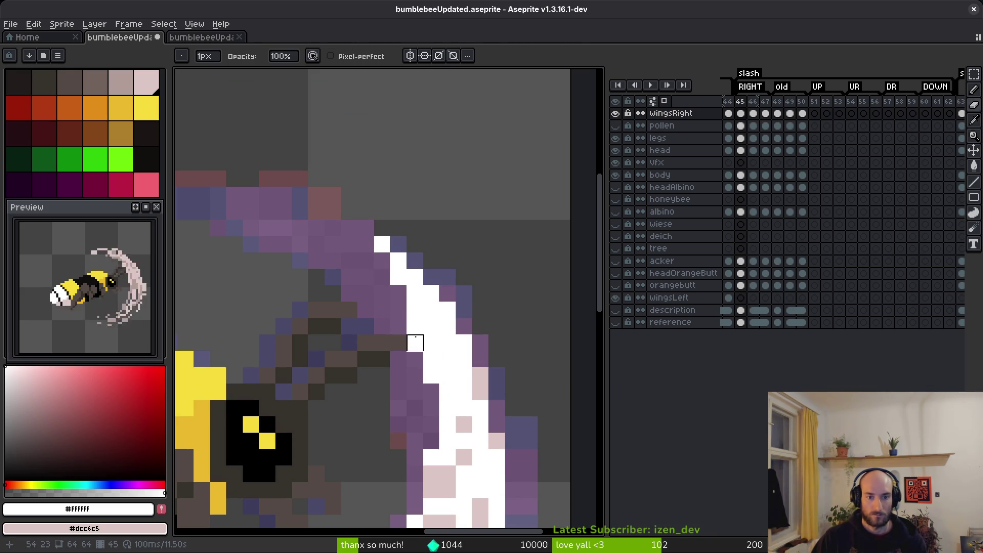
Recolour trail edge pixels with eyedropped white and pale pink, including a diagonal pink run
key("alt")
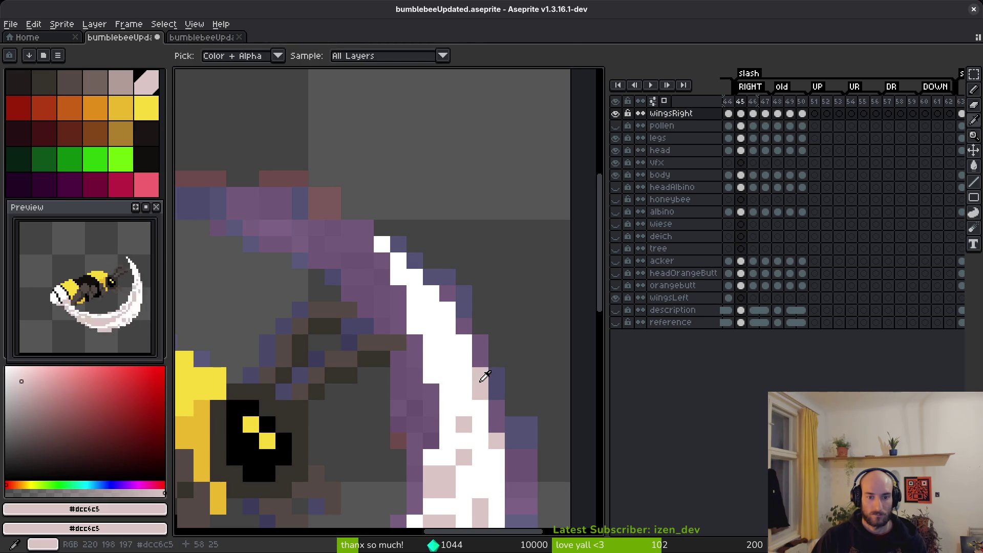
left_click(494, 422)
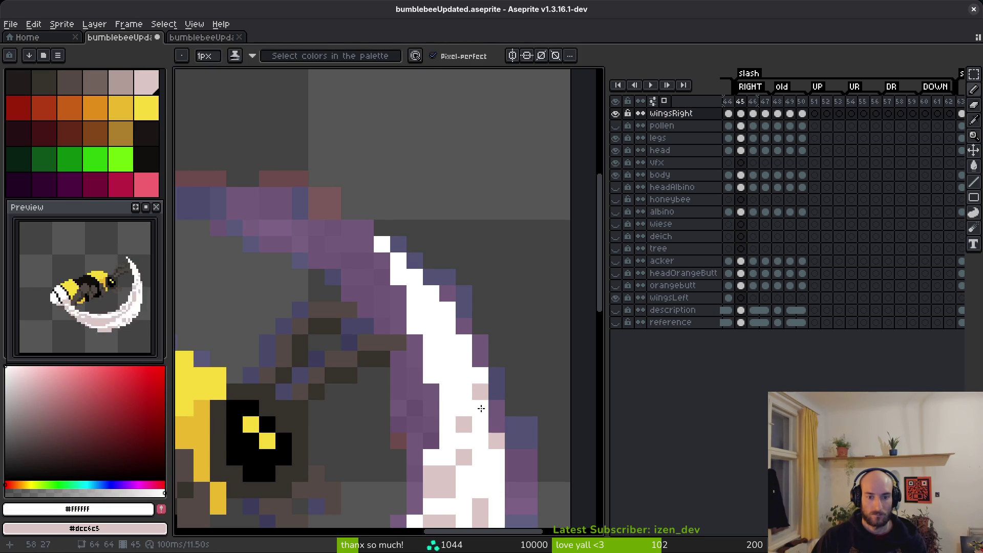
left_click(477, 391, "alt")
mouse_move(463, 375)
left_mouse_down()
mouse_move(416, 306)
mouse_move(427, 328)
left_mouse_up()
left_click(434, 355, "alt")
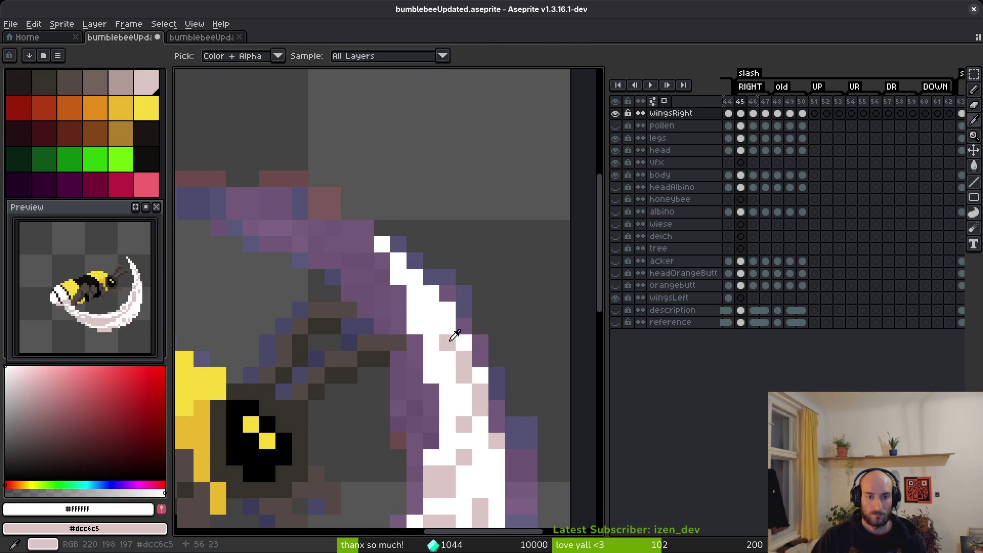
left_click(448, 340, "alt")
left_click(415, 321)
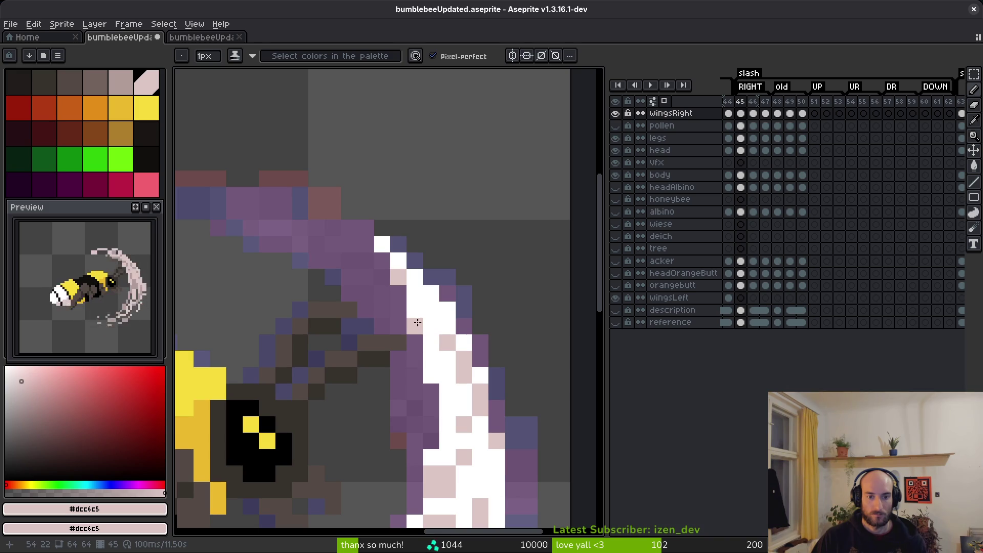
Erase stray pixels along the slash's outer edge, undoing strokes that removed too much
scroll(437, 349, "down", 4)
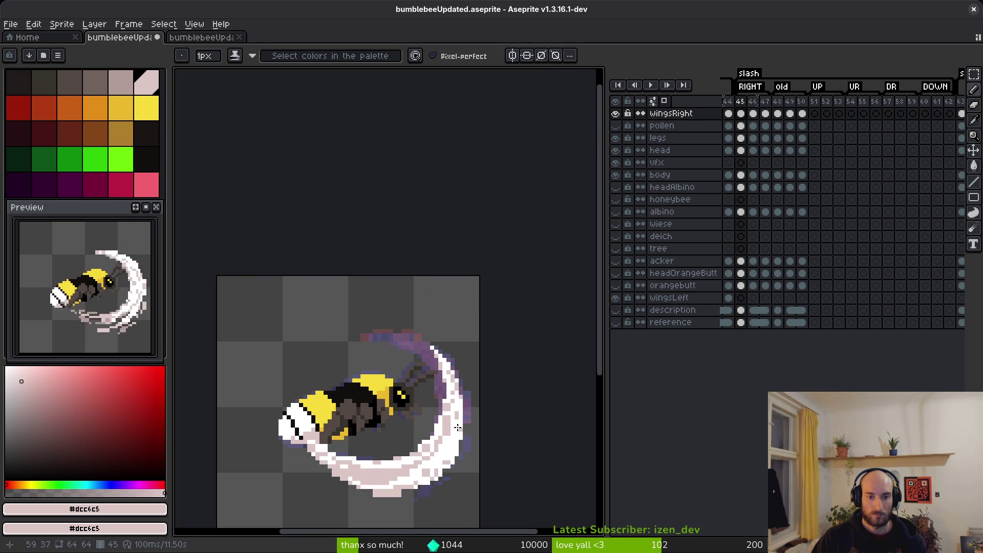
scroll(461, 434, "up", 3)
left_click(443, 358, "alt")
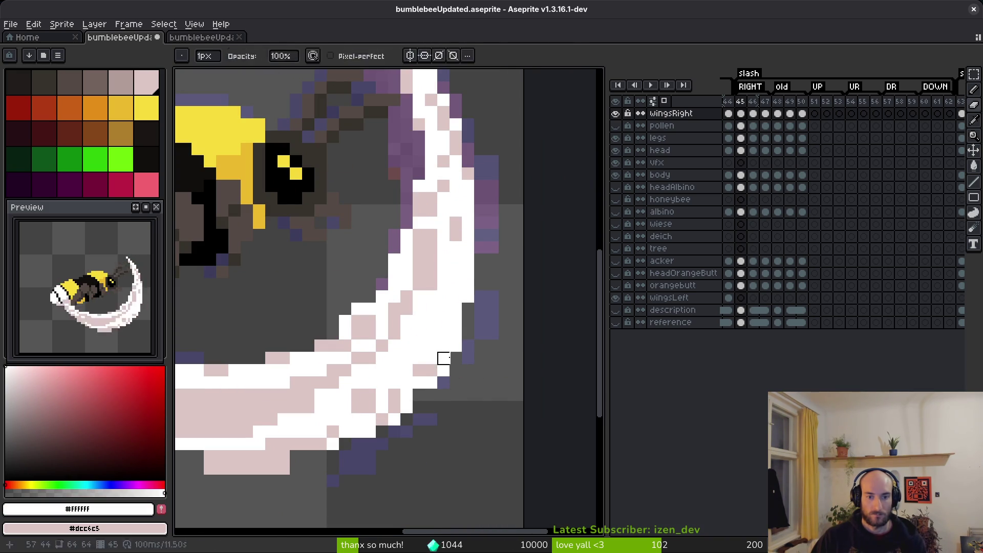
key("f")
key("e")
left_click_drag(455, 345, 432, 394)
key("ctrl+z")
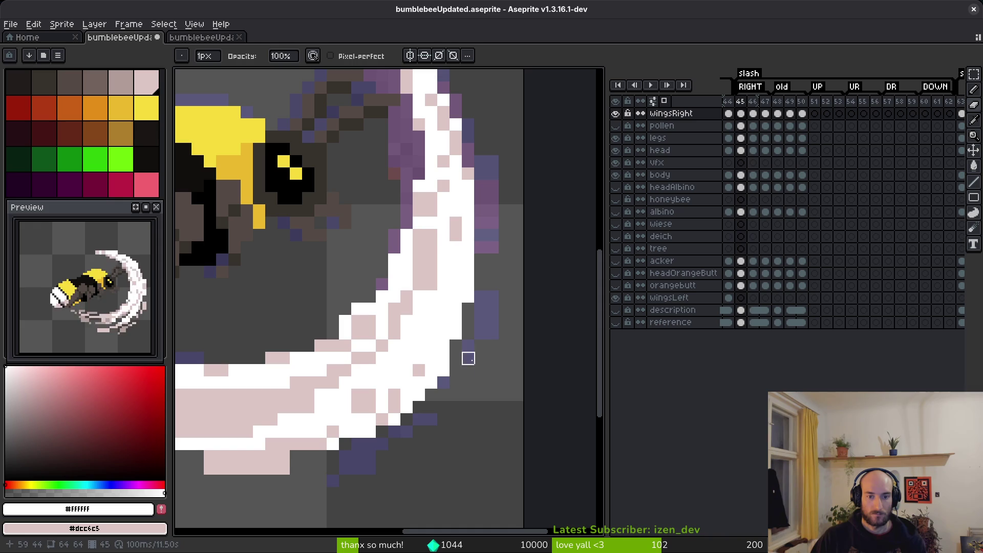
left_click_drag(468, 333, 467, 297)
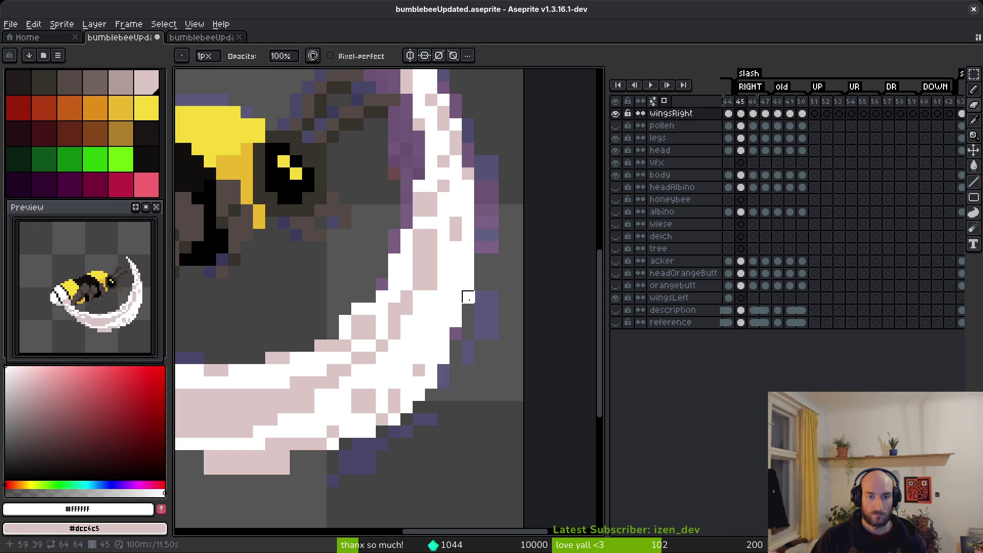
scroll(480, 309, "down", 3)
scroll(479, 350, "up", 4)
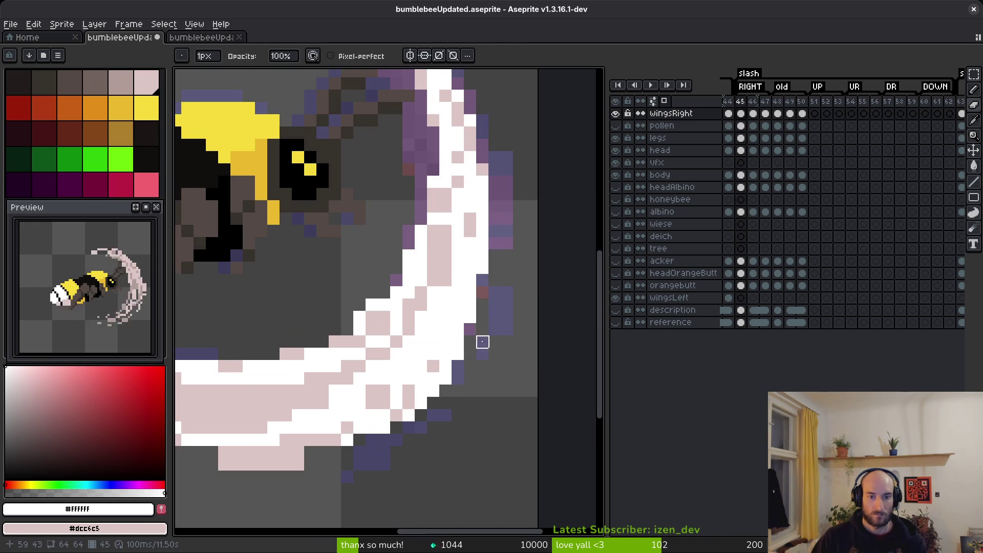
left_click_drag(470, 354, 360, 440)
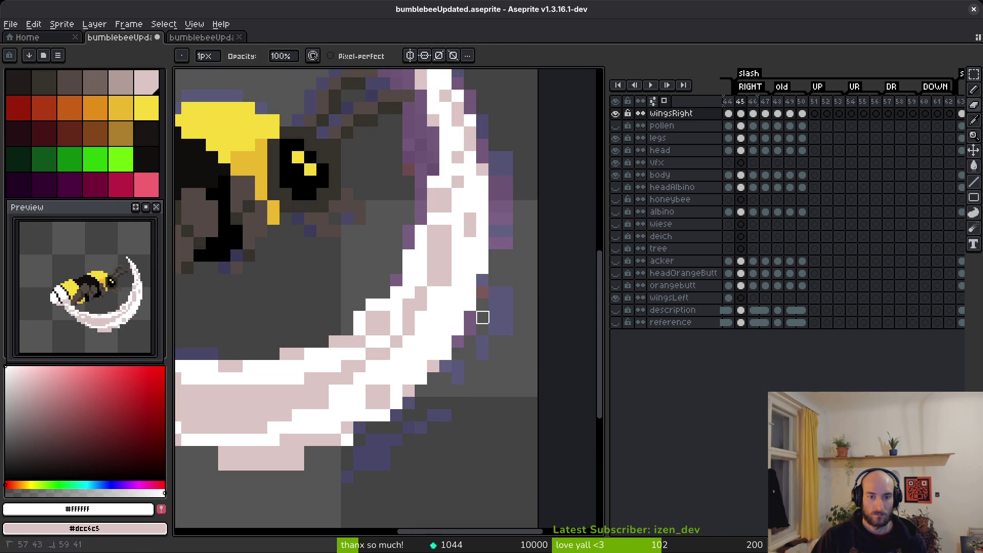
scroll(494, 281, "down", 4)
scroll(490, 354, "up", 2)
scroll(490, 354, "up", 2)
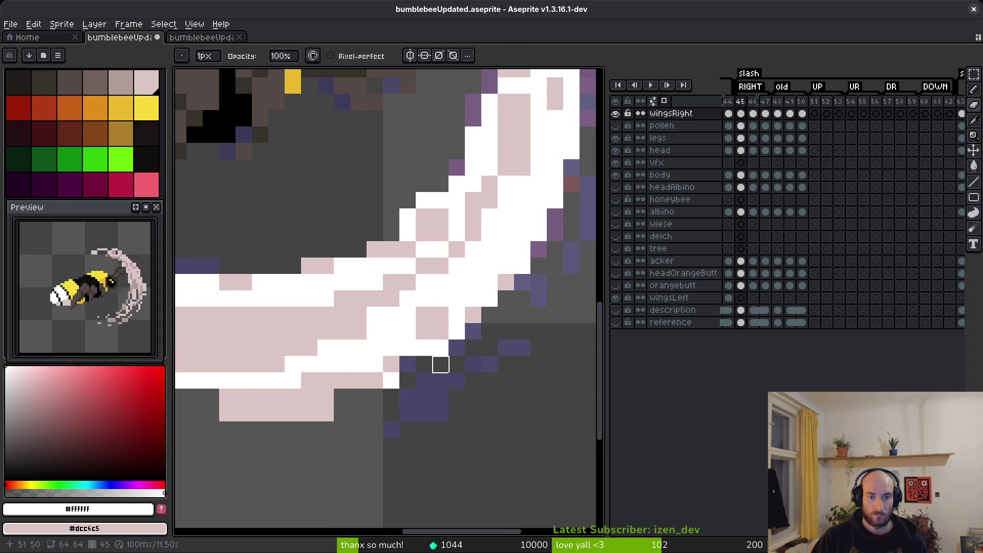
scroll(498, 410, "down", 2)
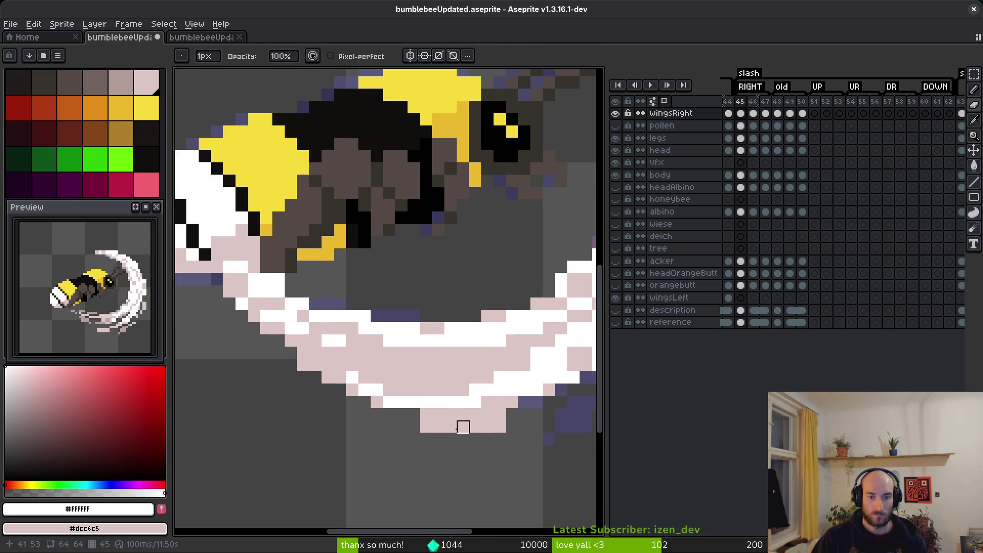
scroll(530, 438, "up", 2)
scroll(428, 421, "down", 4)
scroll(478, 358, "up", 4)
scroll(474, 349, "down", 4)
scroll(474, 348, "up", 4)
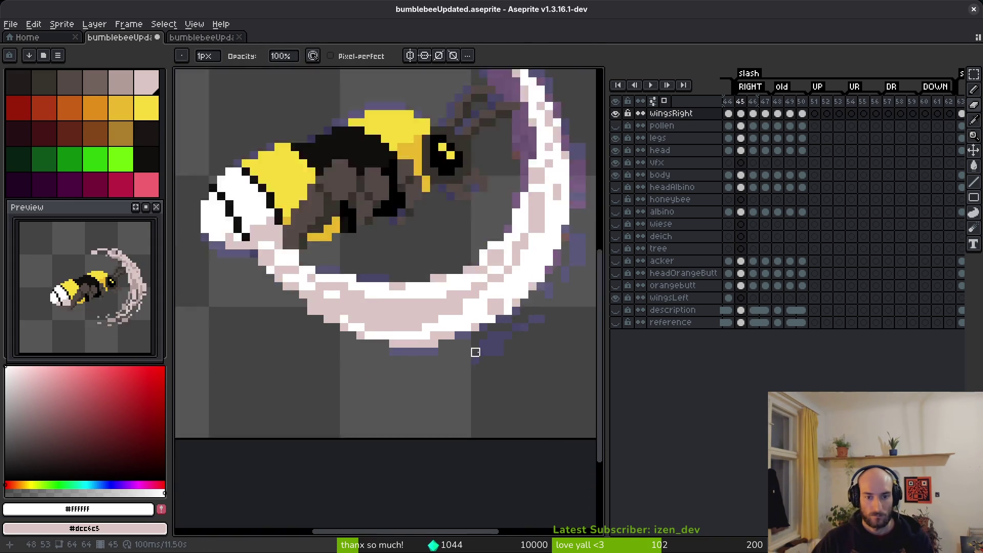
scroll(555, 351, "down", 4)
scroll(530, 368, "up", 4)
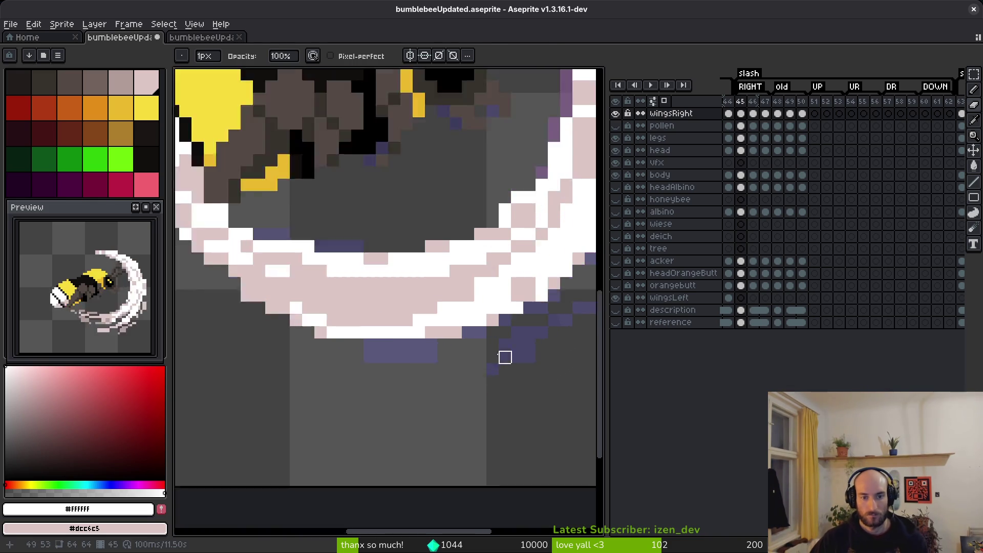
key("ctrl+z")
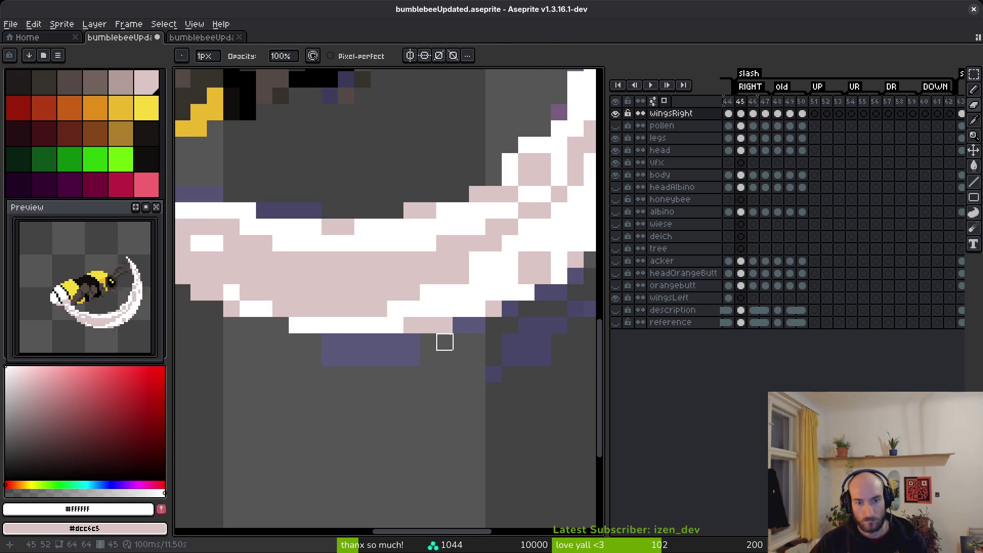
scroll(445, 326, "down", 4)
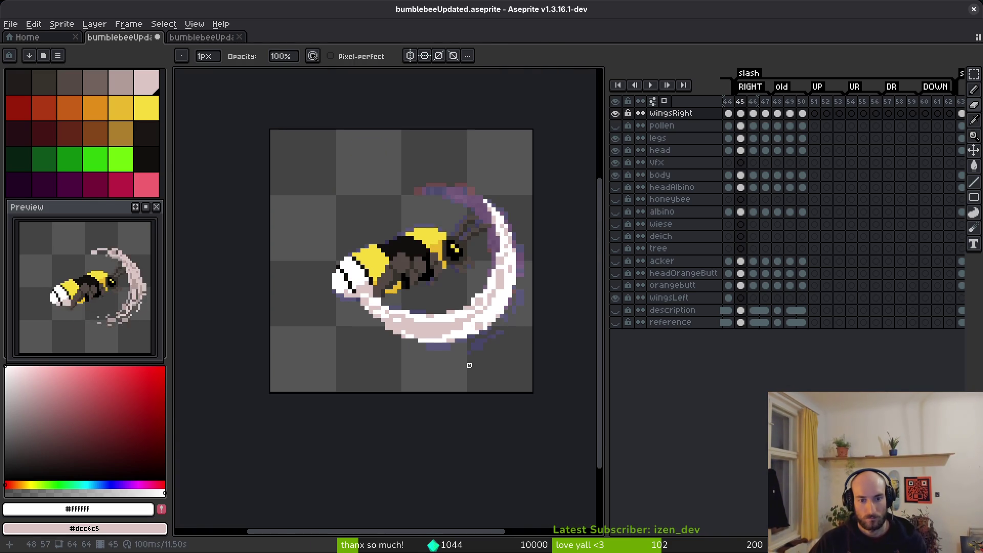
scroll(465, 357, "up", 4)
key("ctrl+z")
key("ctrl+z")
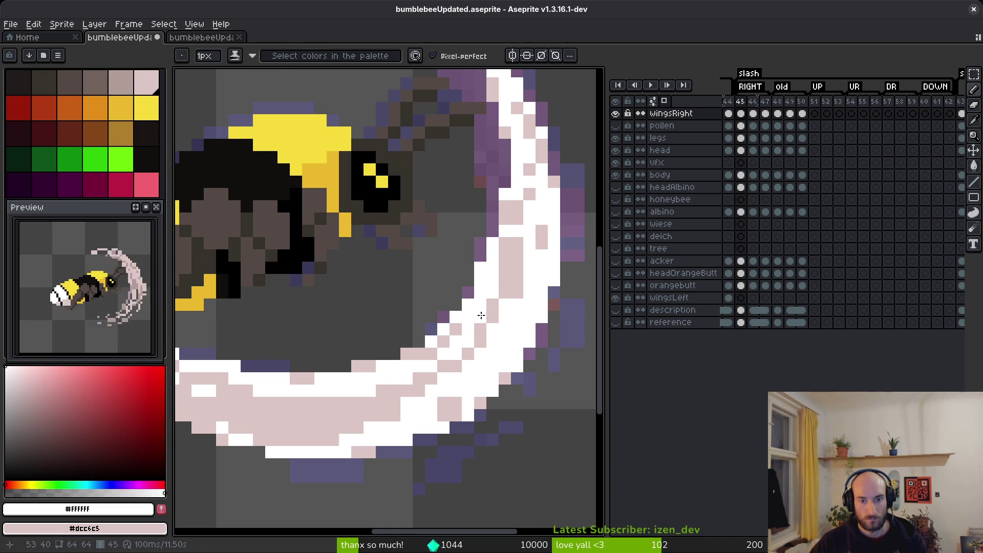
Repaint pink pixels on the slash white, including a horizontal white row in the lower band
left_click_drag(527, 289, 503, 385)
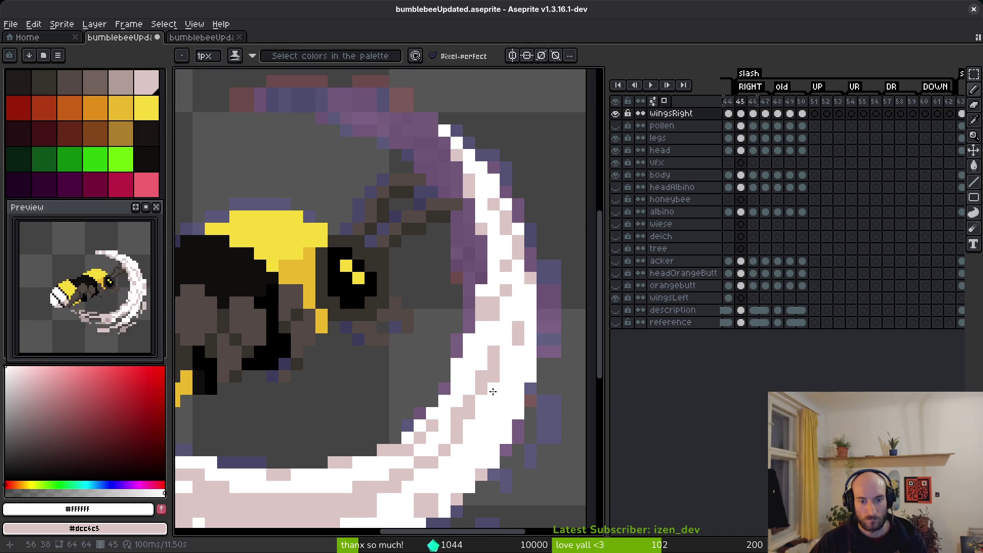
left_click(480, 405, "alt")
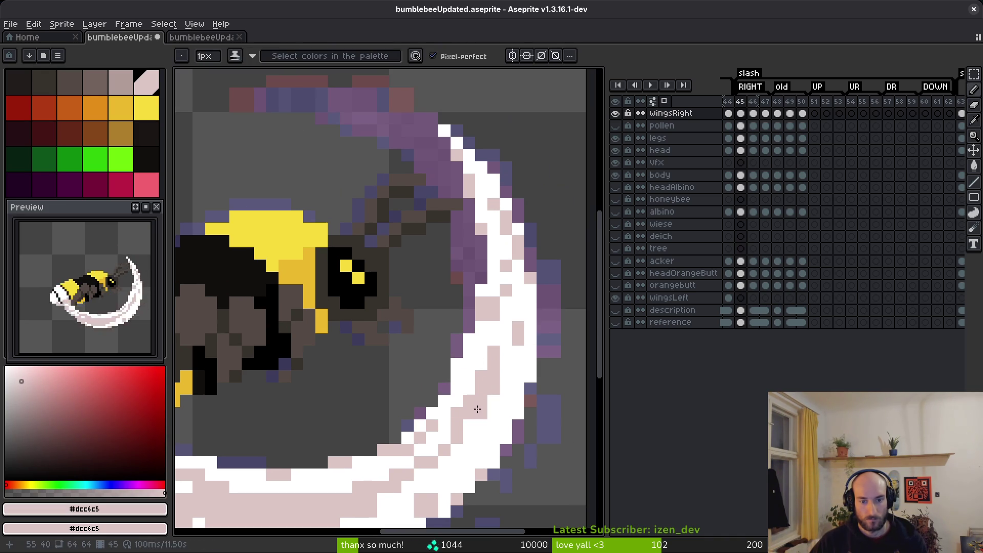
left_click(496, 390, "alt")
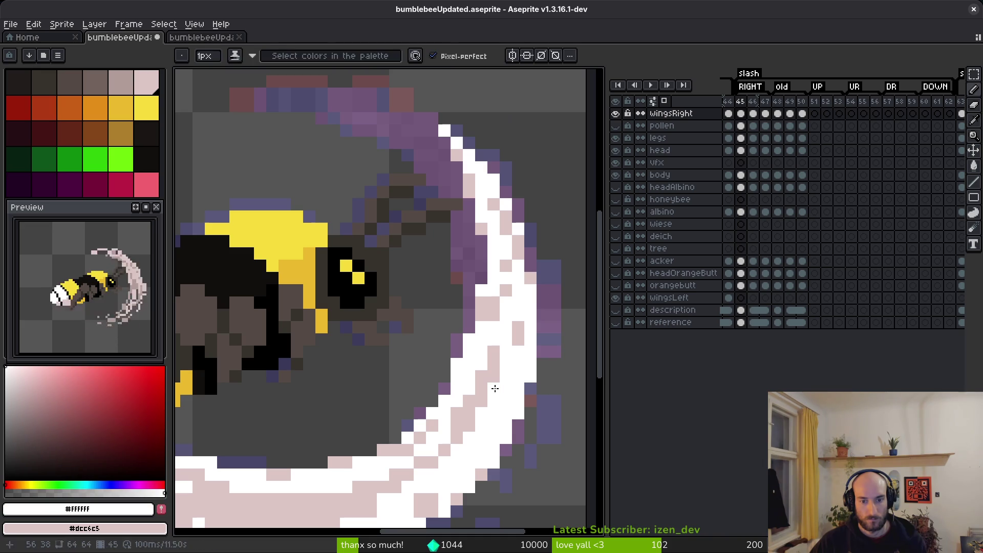
left_click(495, 381)
left_click(492, 347)
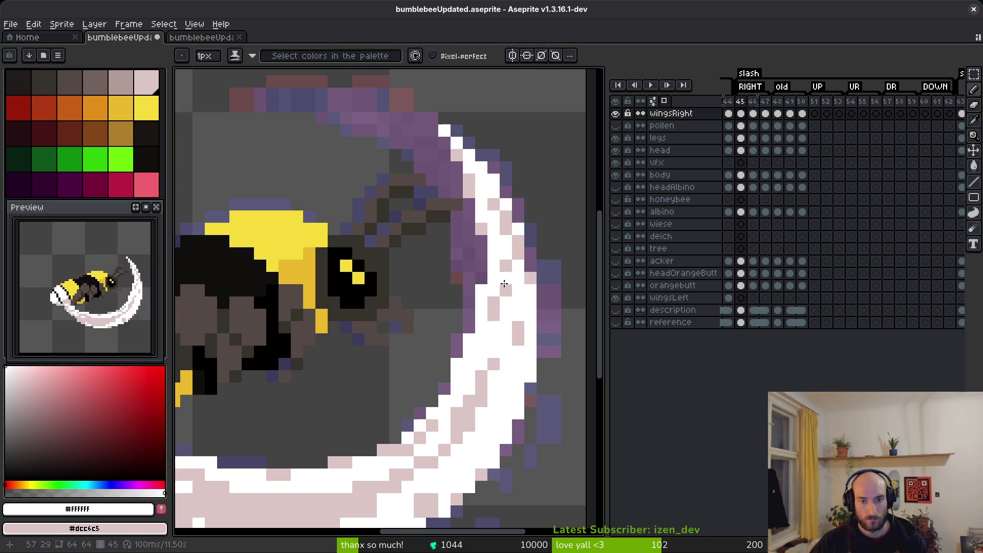
scroll(537, 324, "down", 5)
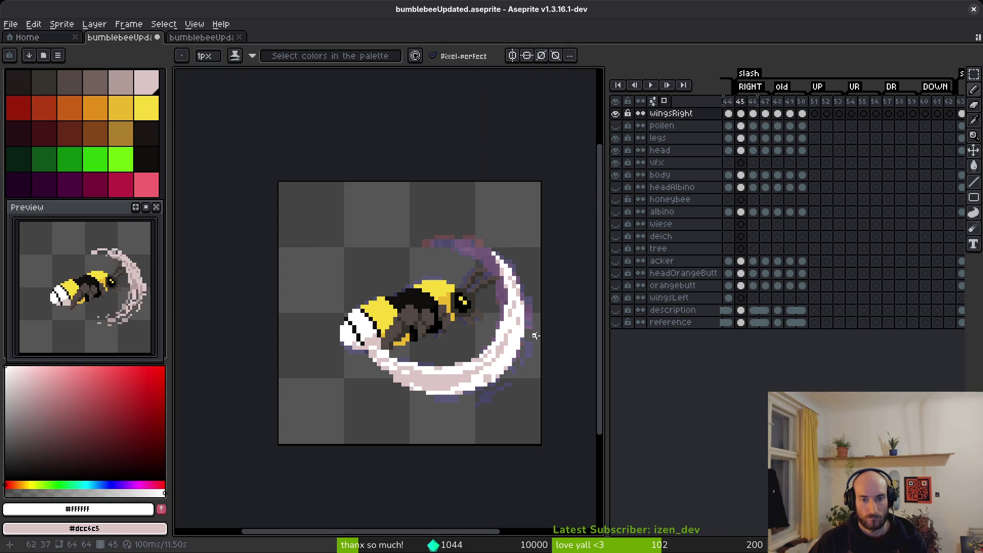
scroll(483, 375, "up", 3)
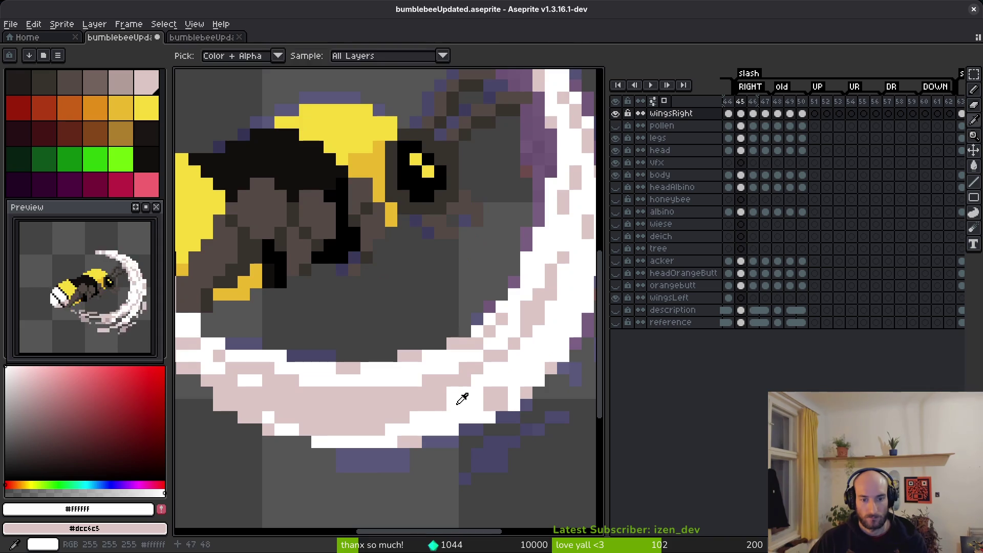
scroll(456, 396, "down", 1)
left_click_drag(509, 369, 424, 381)
left_click_drag(485, 372, 477, 376)
Retouch neighbouring lower-band pixels, alternating pale pink and white
right_click(487, 367)
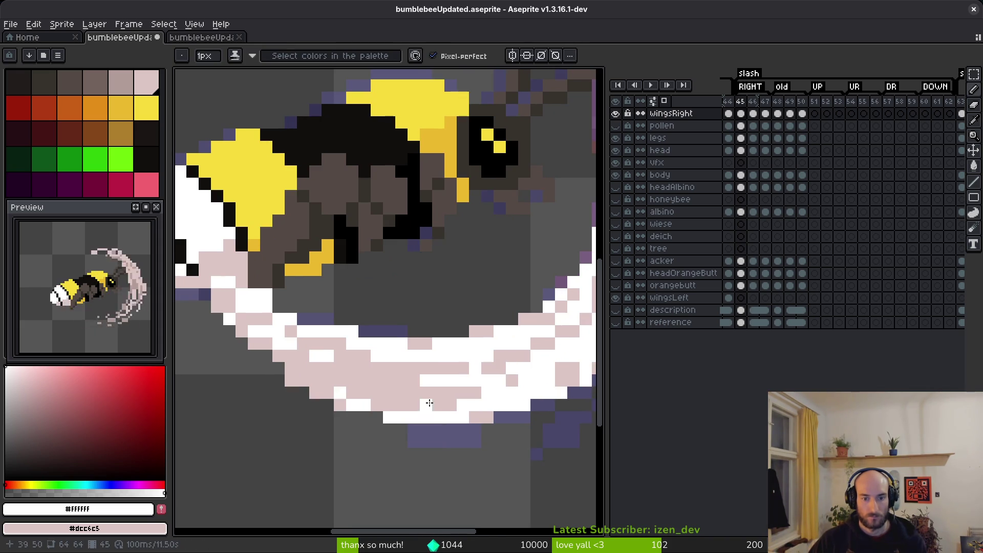
left_click(420, 392)
right_click(428, 380)
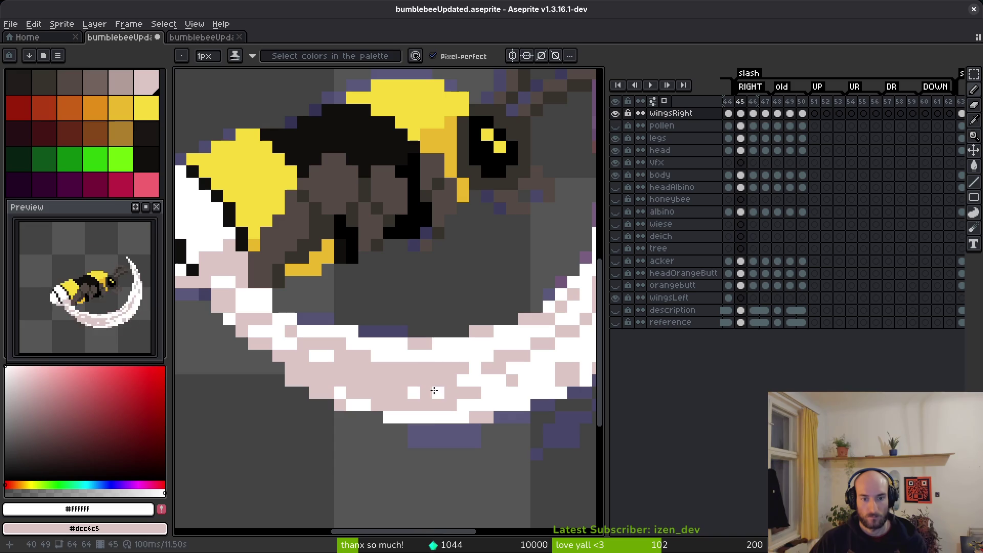
scroll(486, 406, "down", 4)
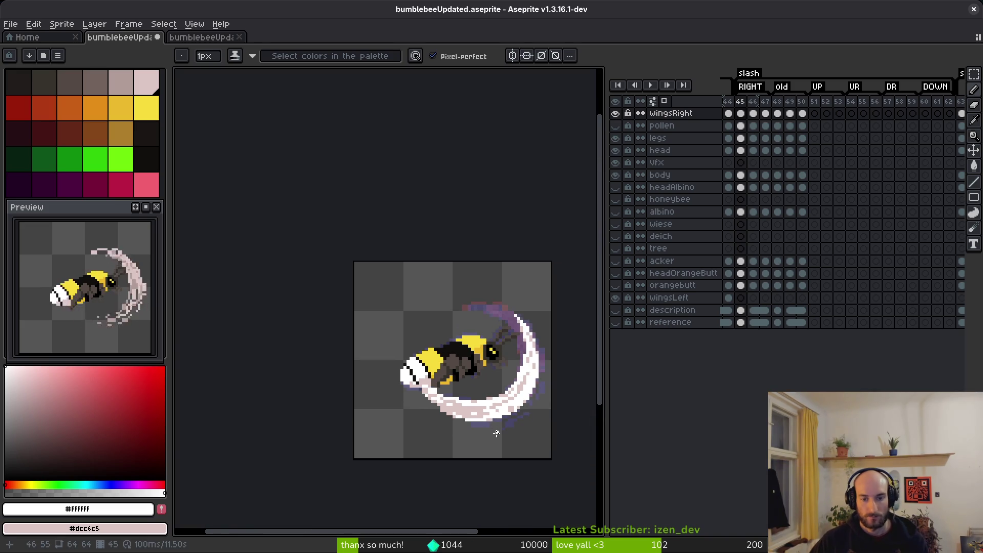
scroll(425, 413, "up", 4)
left_click(429, 392)
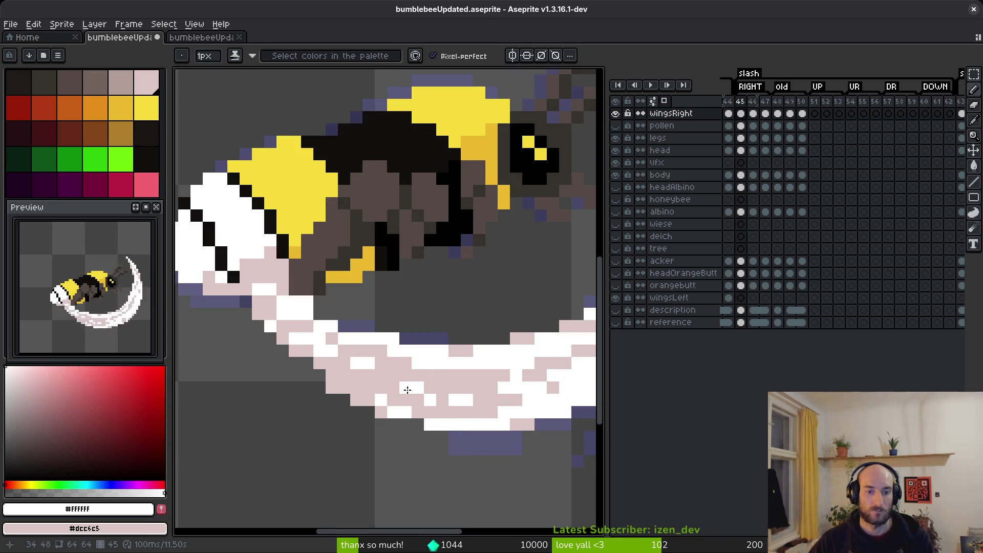
left_click(392, 380)
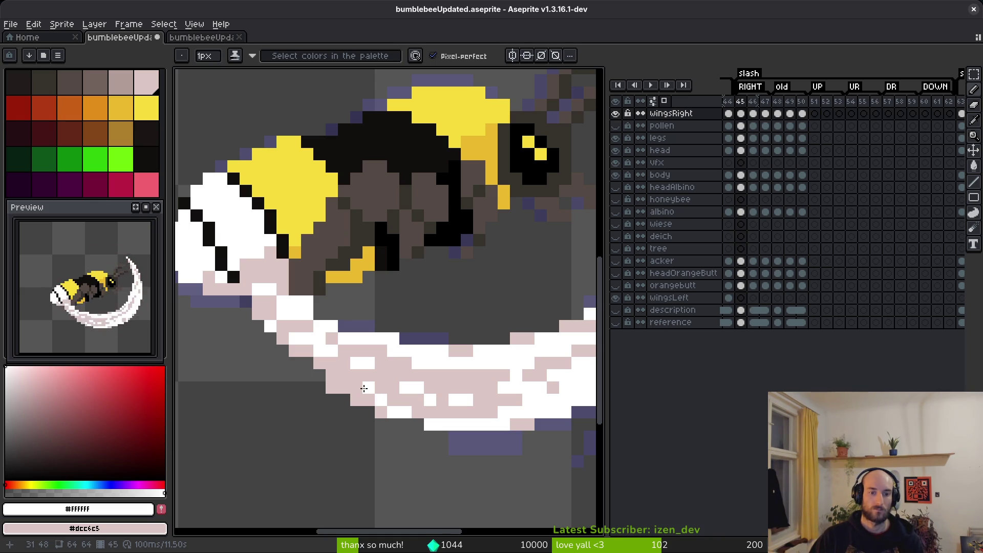
scroll(374, 392, "down", 2)
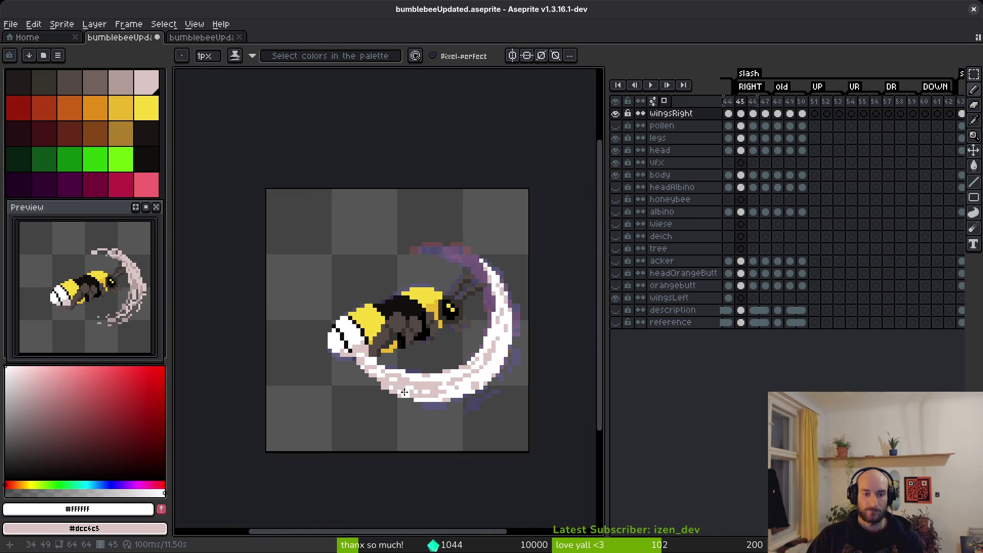
Erase stray white pixels on the slash and along its lower edge, then save the file
scroll(351, 384, "up", 3)
scroll(361, 386, "down", 1)
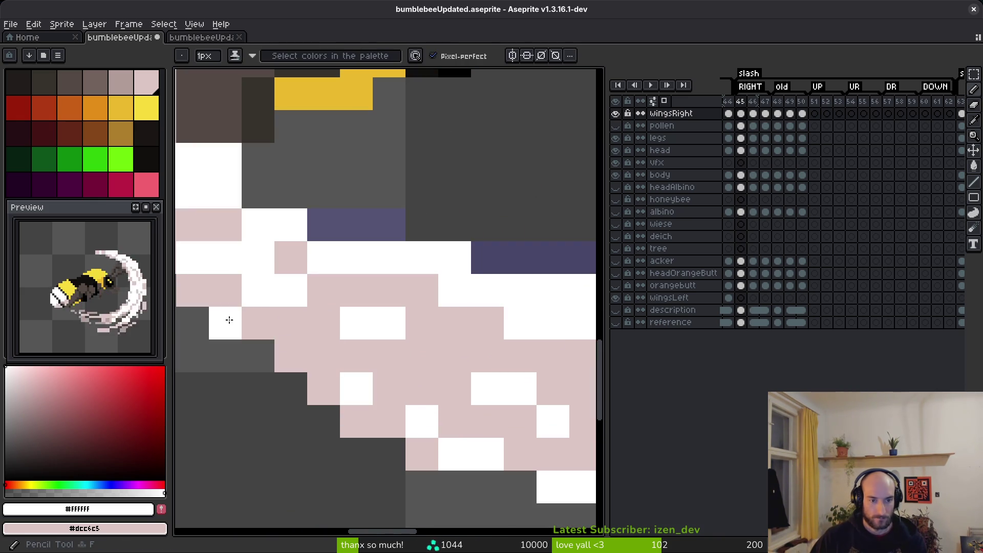
scroll(417, 384, "down", 2)
scroll(433, 404, "up", 1)
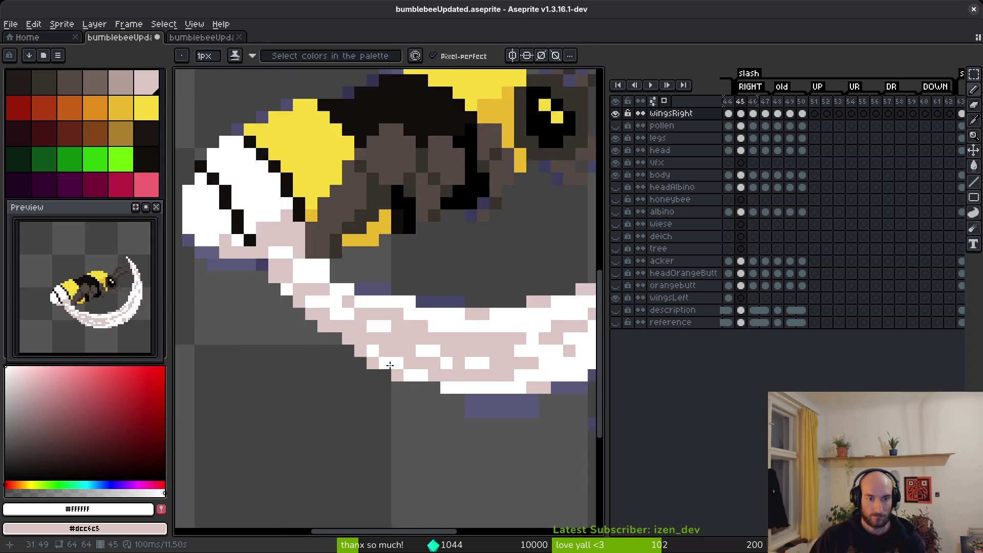
scroll(438, 389, "down", 2)
scroll(441, 376, "up", 3)
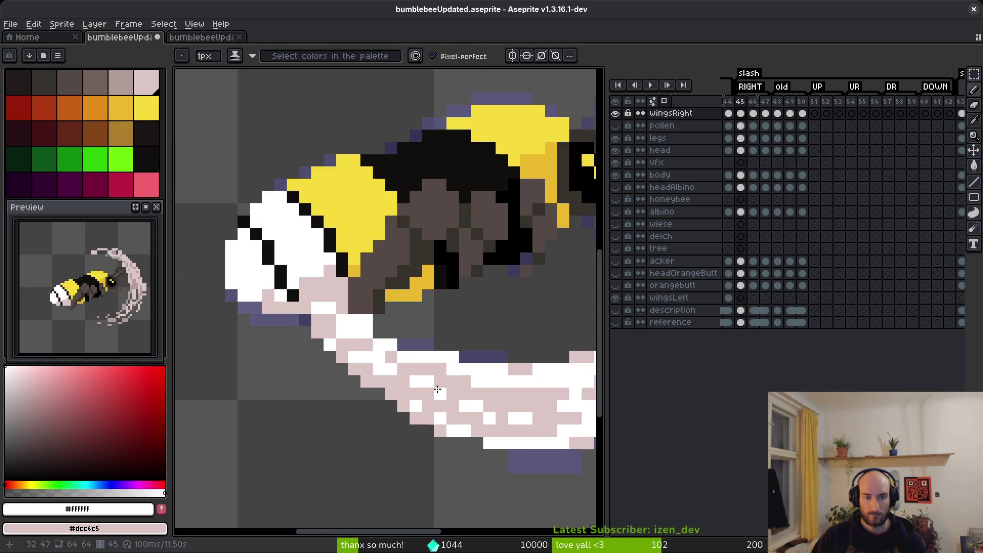
key("e")
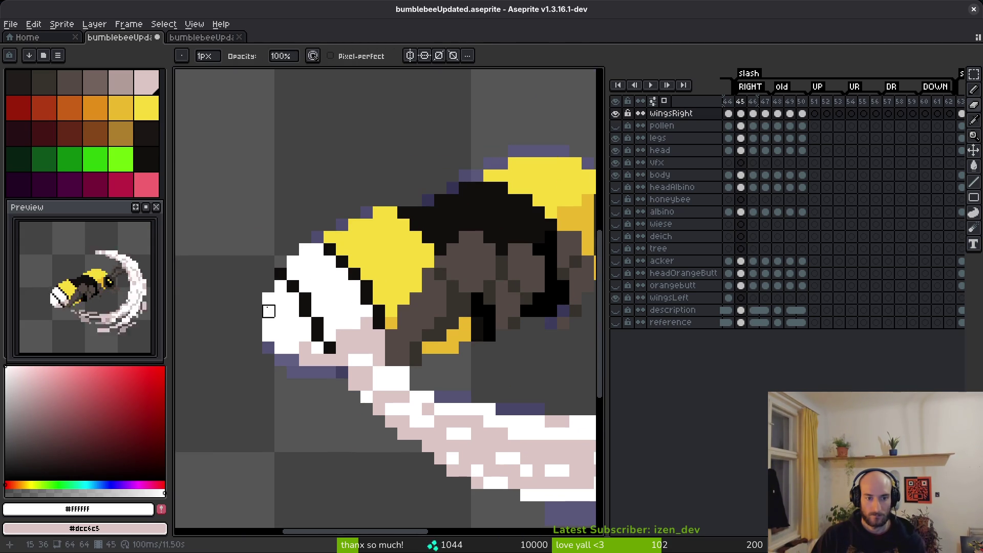
key("b")
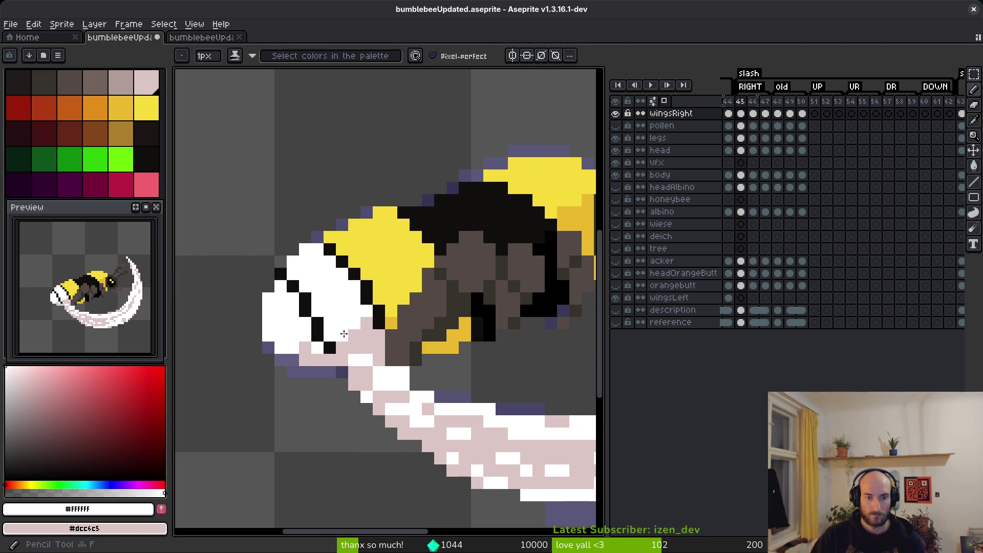
key("e")
left_click(390, 373)
left_click(403, 372)
scroll(489, 372, "down", 5)
scroll(408, 410, "up", 5)
left_click_drag(323, 421, 428, 450)
scroll(479, 461, "down", 3)
scroll(397, 423, "up", 3)
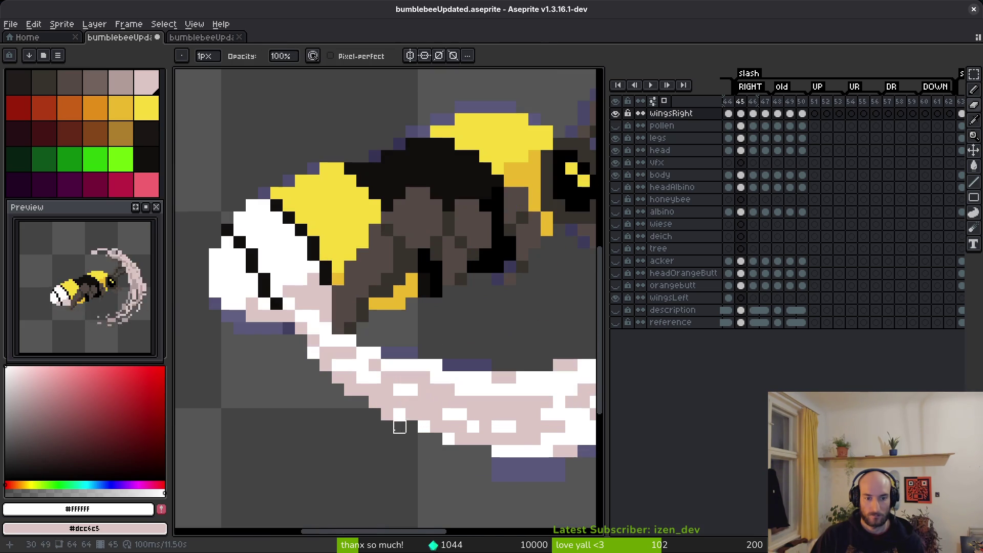
scroll(434, 459, "down", 4)
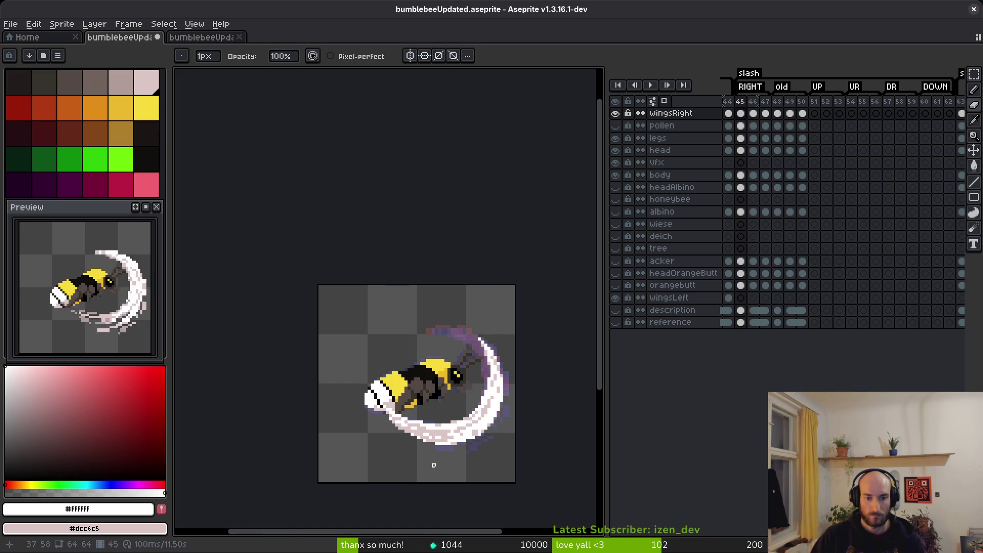
key("ctrl+s")
Retouch the wing edge: add a white pixel and repaint white edge pixels pale pink
scroll(435, 450, "up", 4)
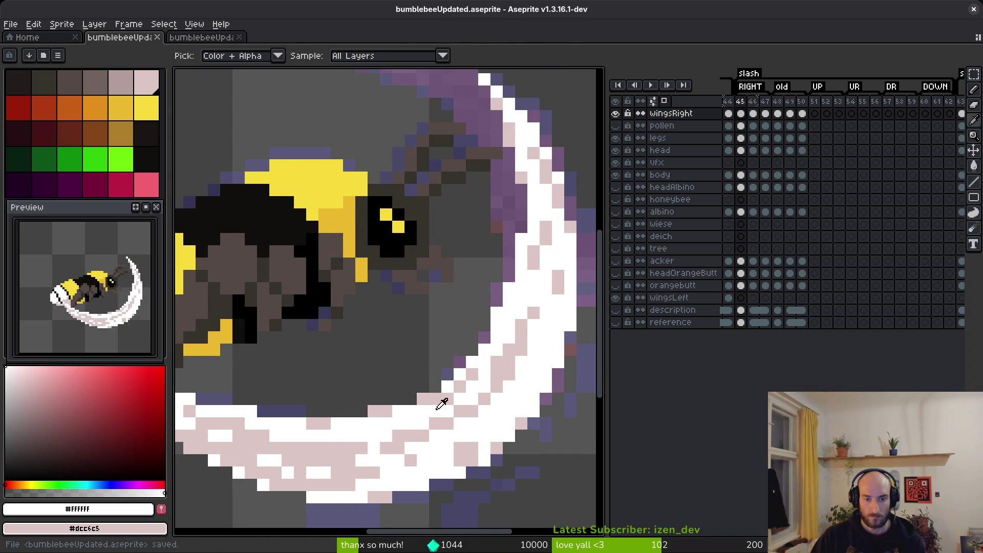
left_click(434, 397, "alt")
left_click(436, 390, "alt")
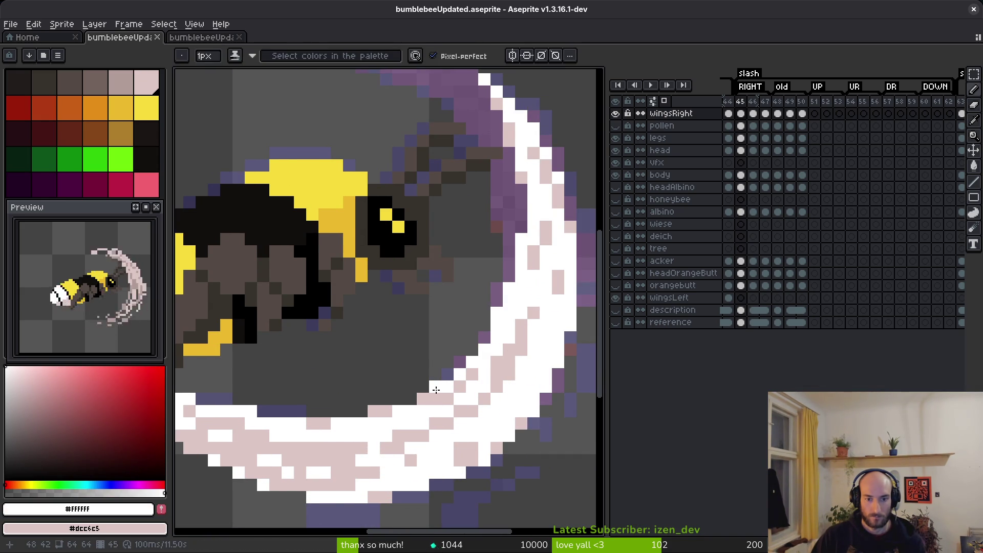
left_click(409, 400)
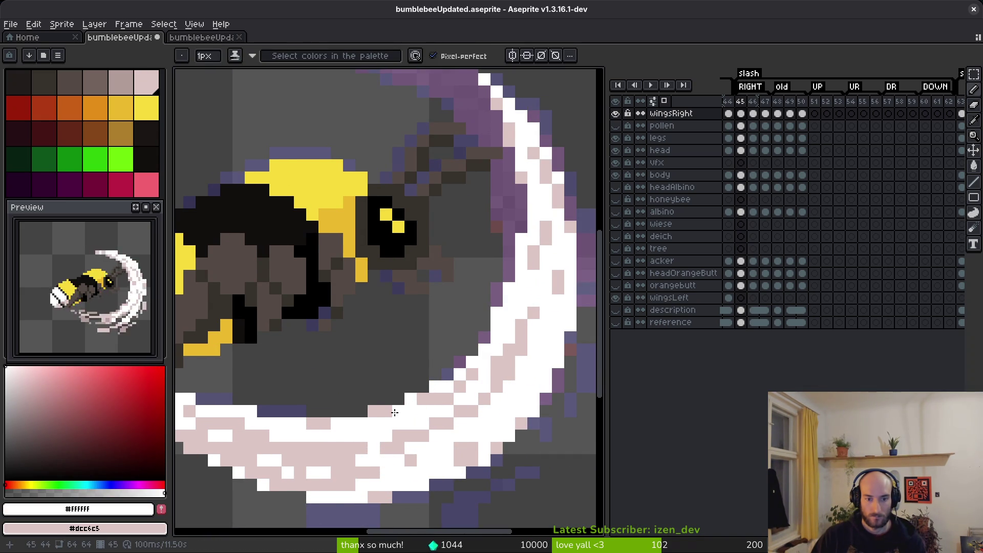
left_click(367, 413, "alt")
left_click_drag(410, 411, 404, 402)
scroll(454, 433, "down", 6)
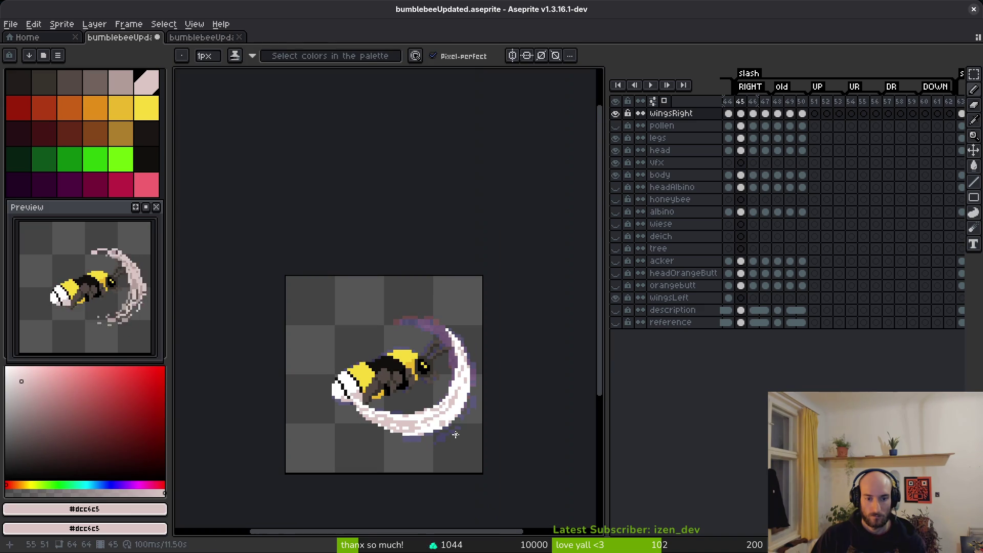
scroll(461, 439, "up", 6)
left_click(447, 334, "alt")
scroll(488, 388, "down", 6)
scroll(488, 381, "up", 2)
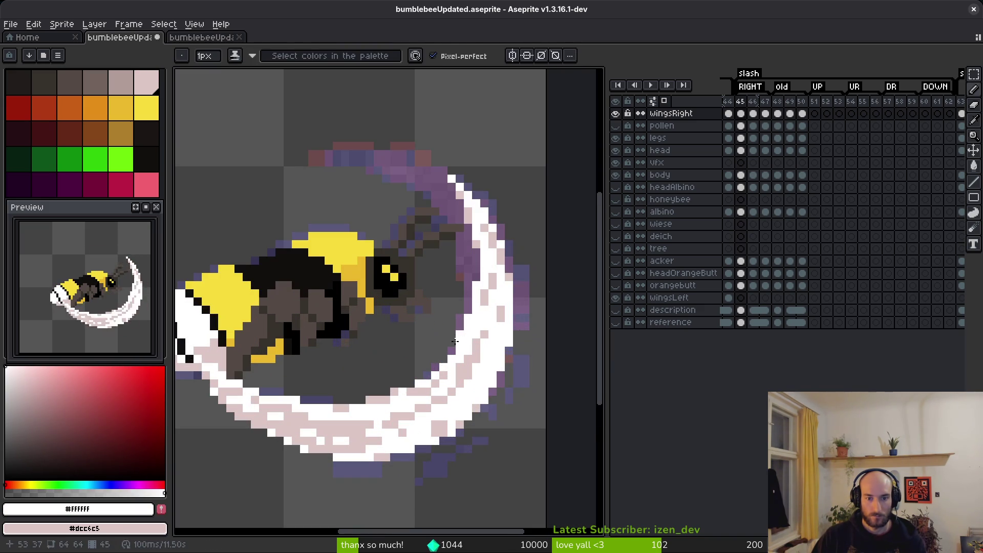
Make and clear a rectangular selection over the wing, then save bumblebeeUpdated.aseprite
key("e")
scroll(507, 342, "down", 2)
scroll(507, 342, "up", 2)
scroll(507, 342, "up", 1)
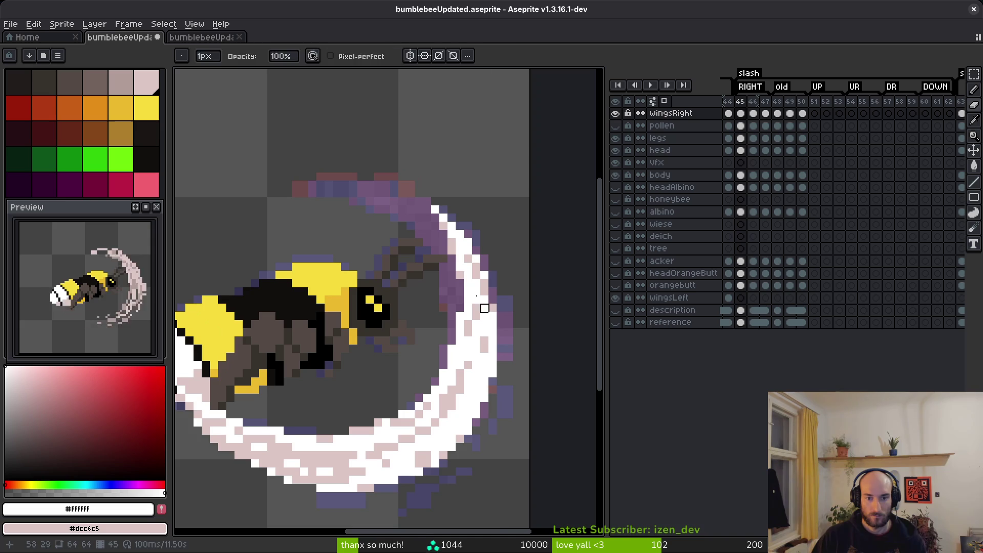
key("m")
scroll(408, 197, "up", 1)
left_click_drag(384, 187, 504, 362)
left_click(519, 368)
scroll(530, 396, "down", 5)
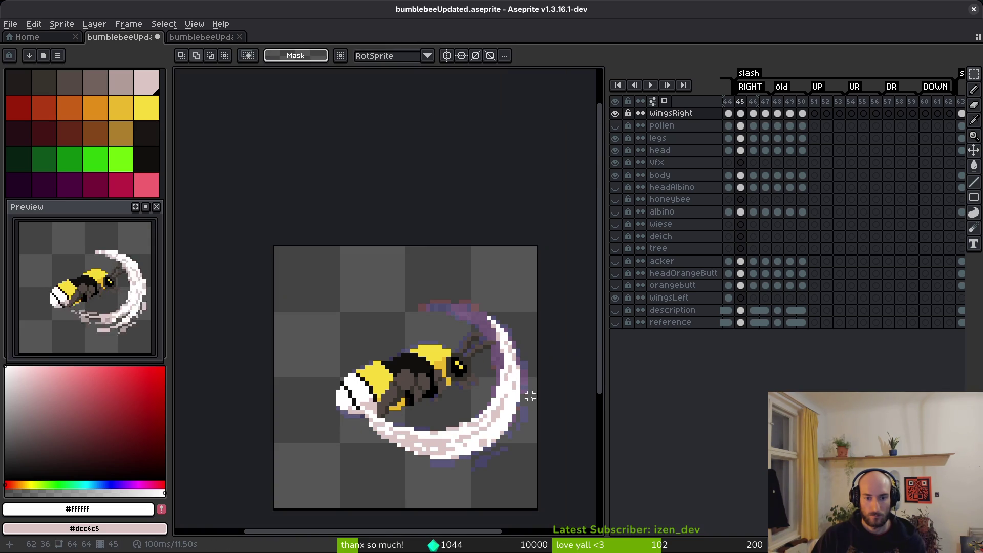
key("ctrl+s")
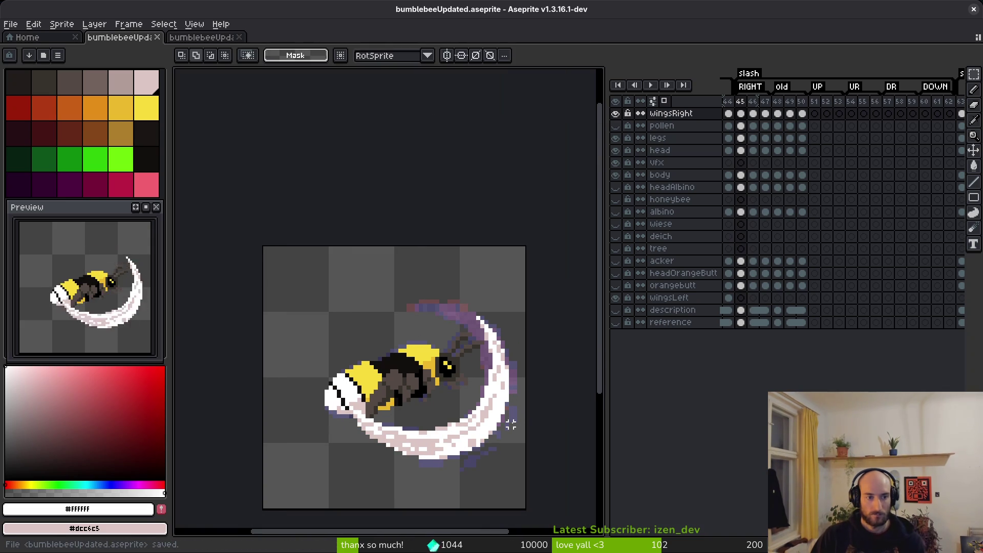
Flip between frames 45 and 46 to compare them, ending on frame 46
key("i")
key("Right")
key("Left")
key("Right")
key("Left")
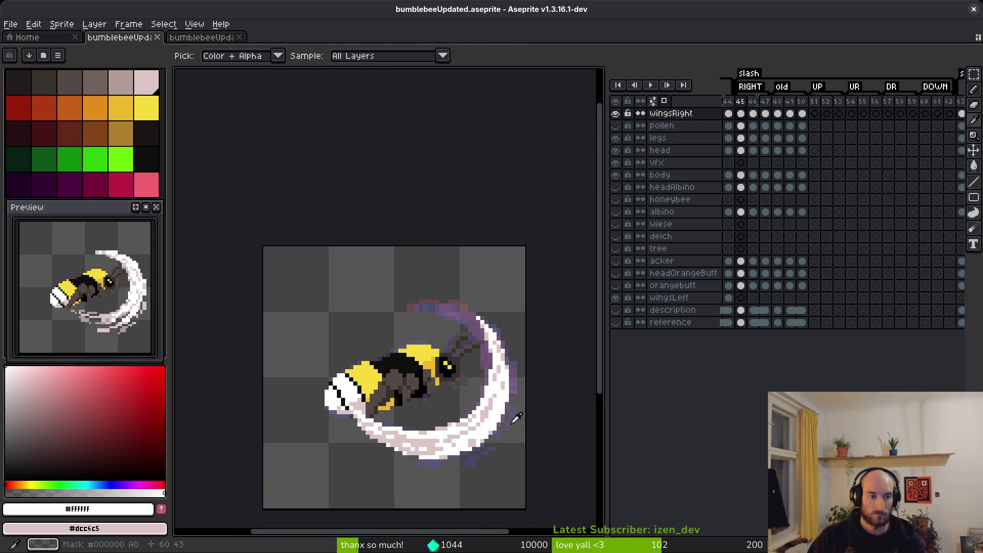
key("Right")
key("m")
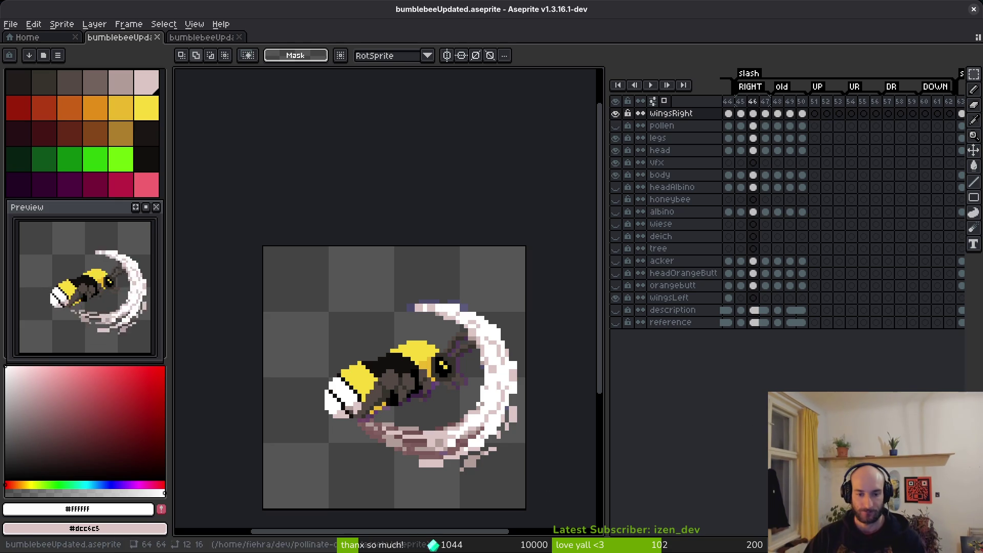
Pick the muted pink #b19d99 and lighten three dark pixels in the slash trail
scroll(487, 405, "up", 5)
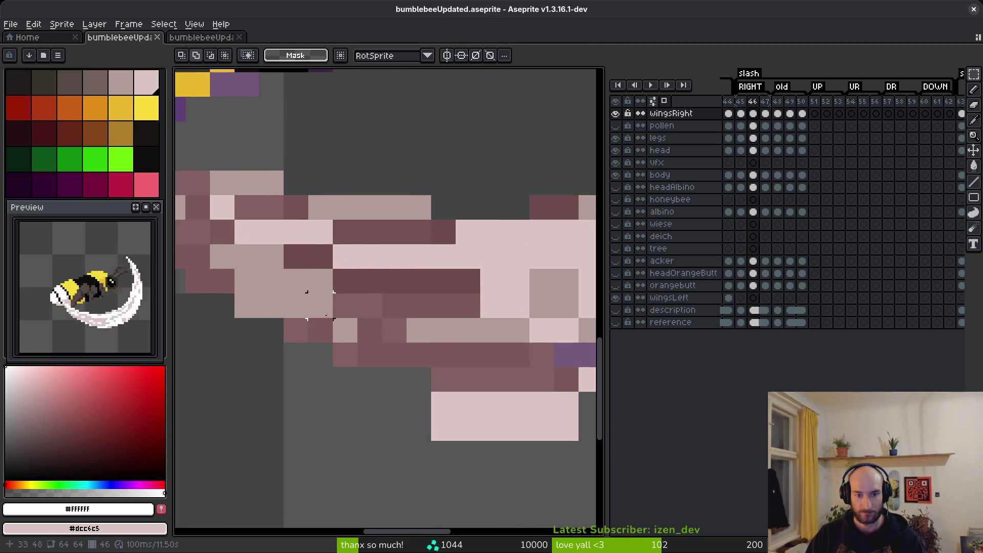
key("ctrl+z")
key("ctrl+z")
key("ctrl+z")
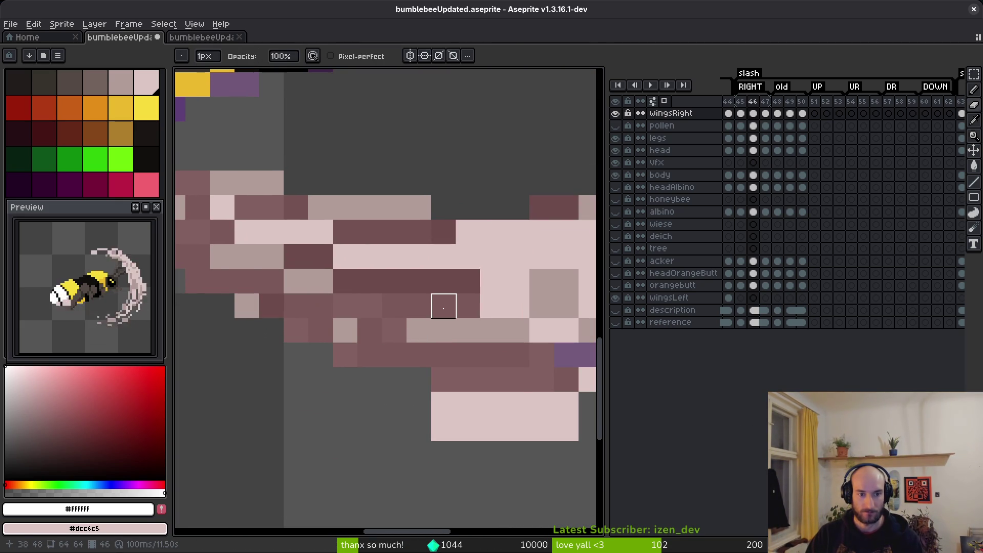
left_click(320, 330, "alt")
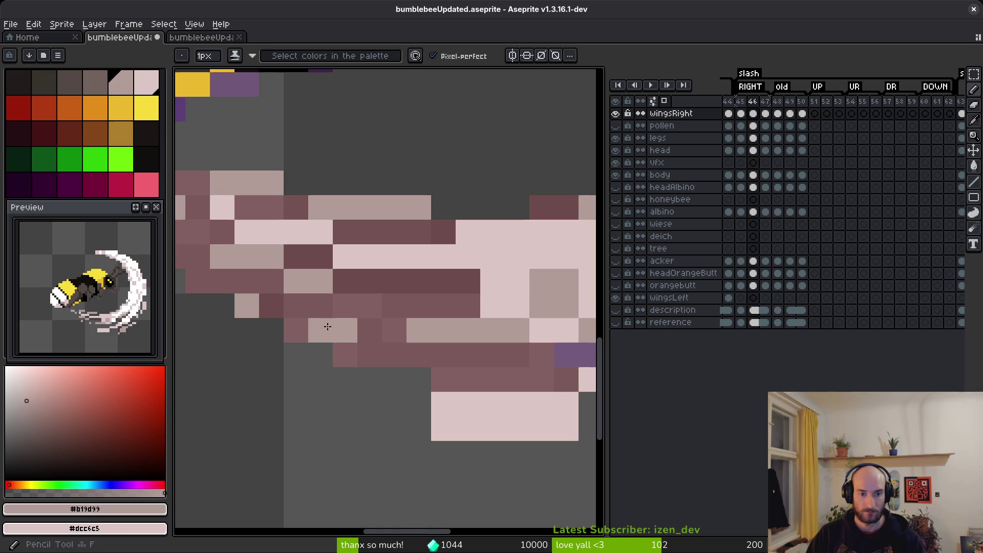
left_click(197, 281)
left_click(213, 280)
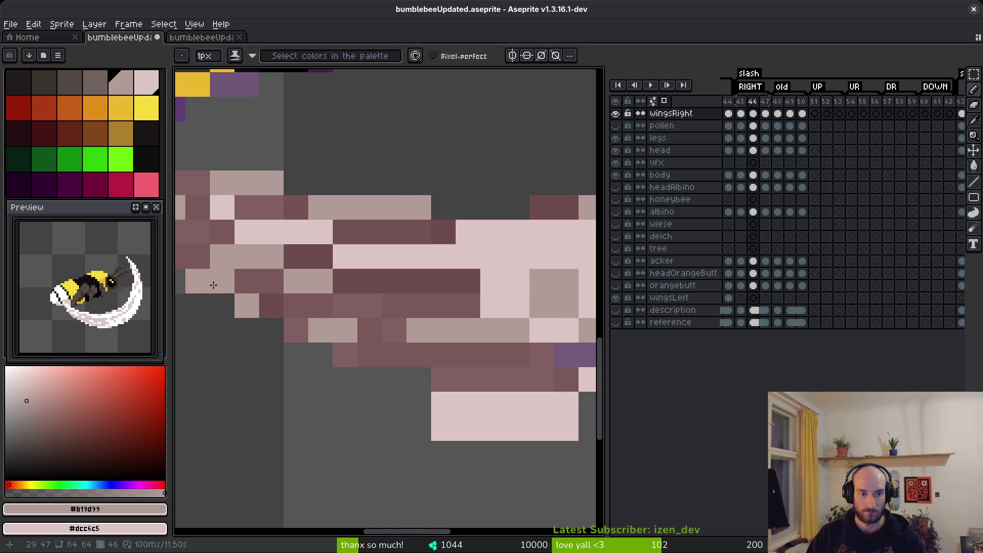
scroll(213, 280, "down", 2)
left_click(268, 280)
scroll(458, 361, "down", 3)
scroll(458, 361, "up", 3)
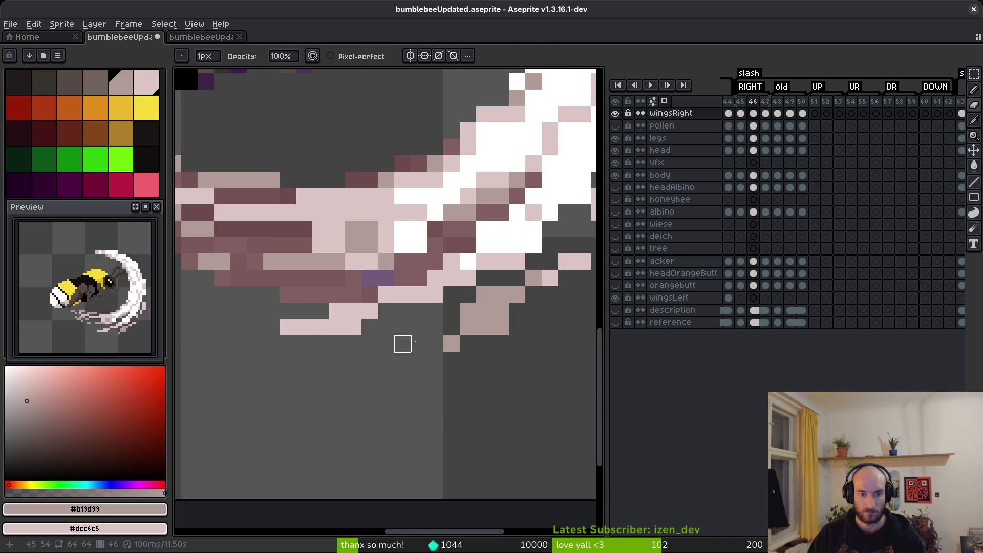
Touch up the slash's lower edge pixels and erase a stray pixel below it
left_click(467, 328)
left_click(452, 327)
key("b")
left_click(421, 338)
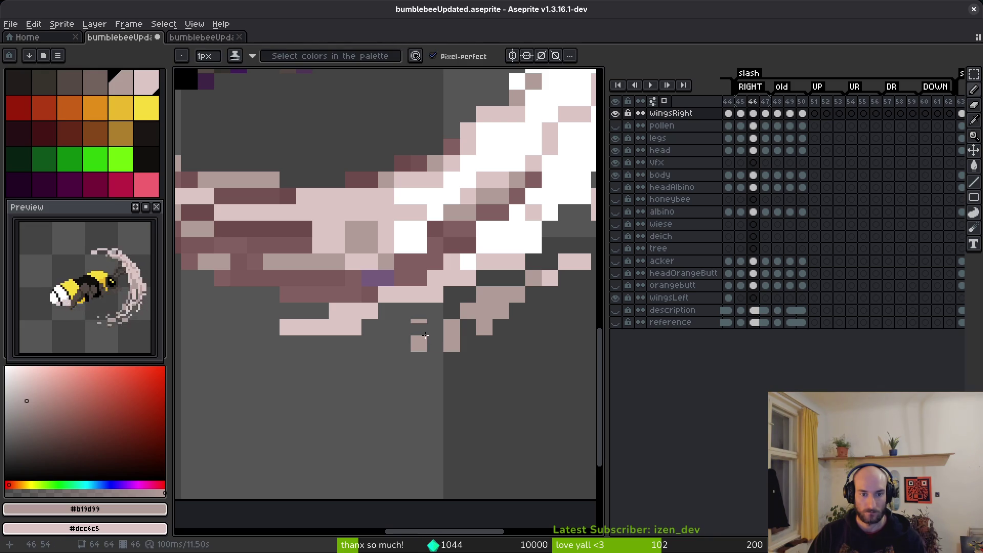
key("e")
left_click(452, 344)
key("b")
scroll(451, 424, "down", 3)
scroll(419, 328, "up", 4)
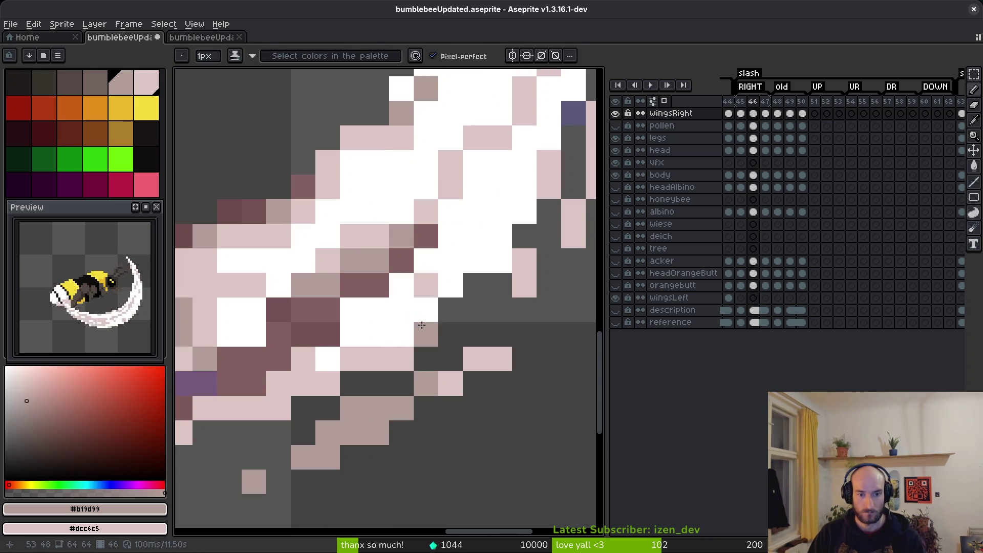
Pick white, add three pale pink slash pixels, and fill the dark gaps with white
left_click(397, 338, "alt")
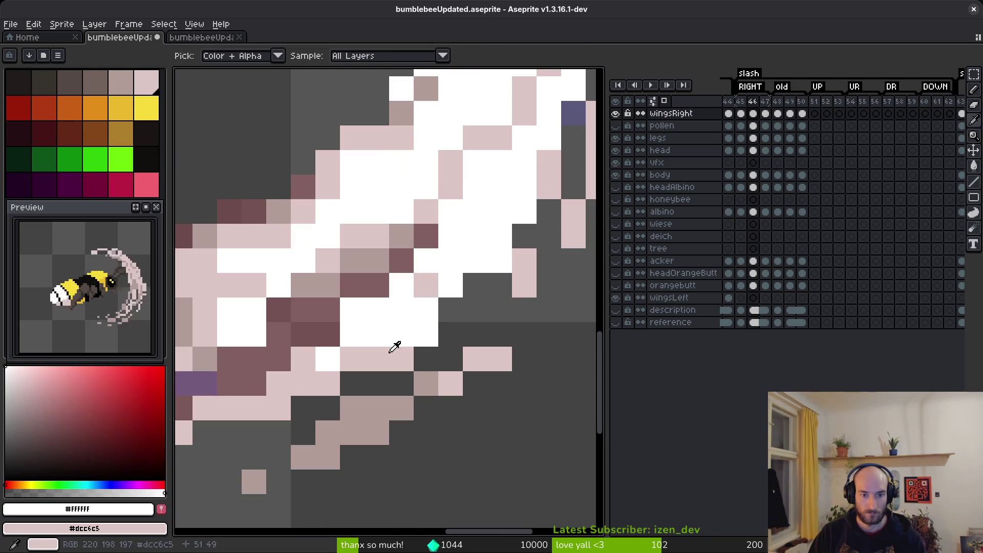
right_click(426, 334)
right_click(426, 309)
right_click(401, 334)
left_click(450, 309)
mouse_move(443, 314)
left_mouse_down()
mouse_move(441, 324)
mouse_move(468, 280)
mouse_move(500, 281)
mouse_move(477, 316)
left_mouse_up()
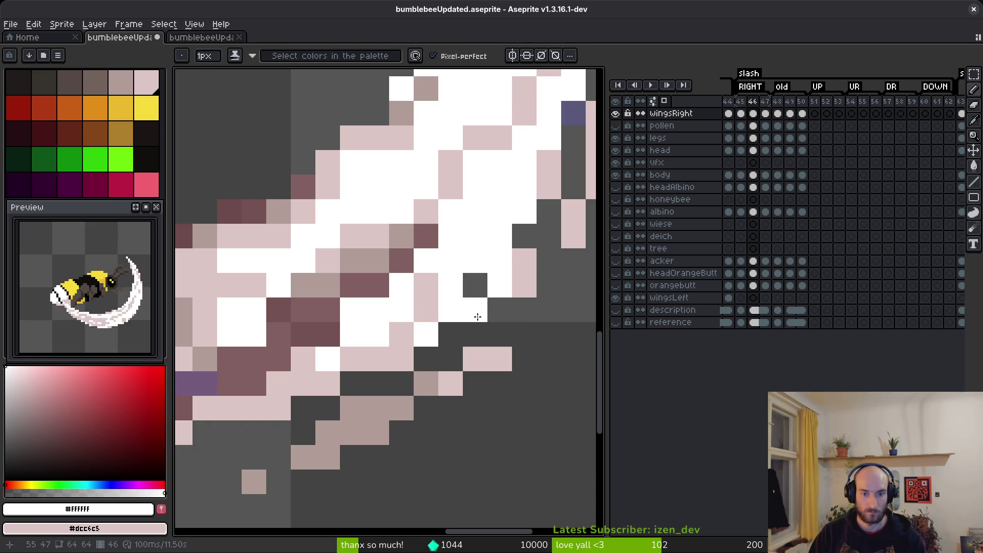
left_click(452, 332)
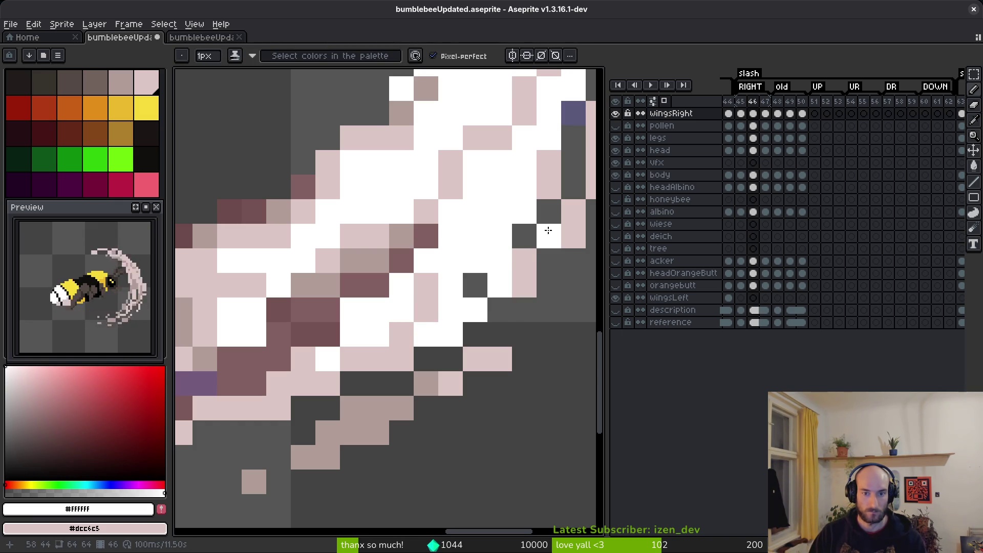
Whiten the slash's outer edge over the purple pixel and nearby pink pixels
scroll(506, 374, "down", 4)
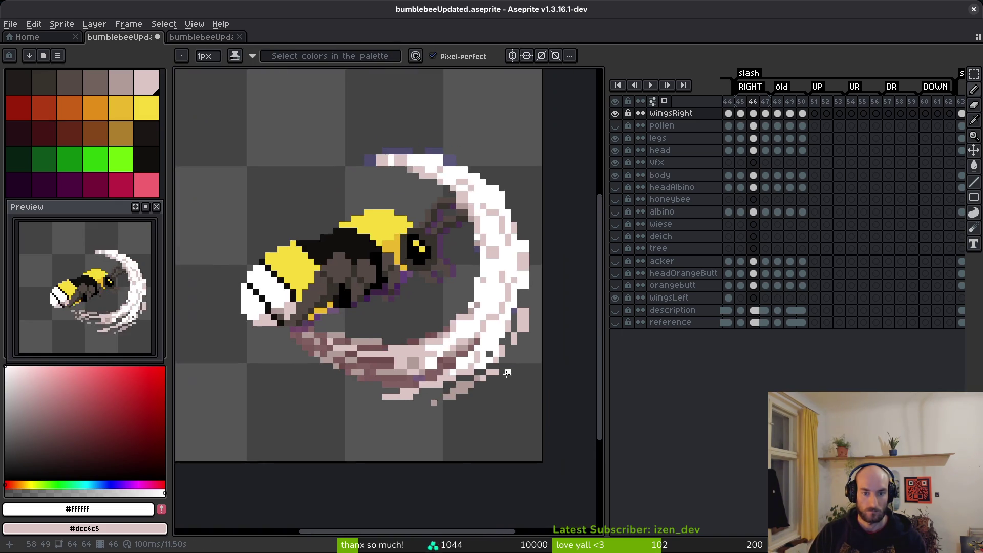
scroll(506, 373, "up", 4)
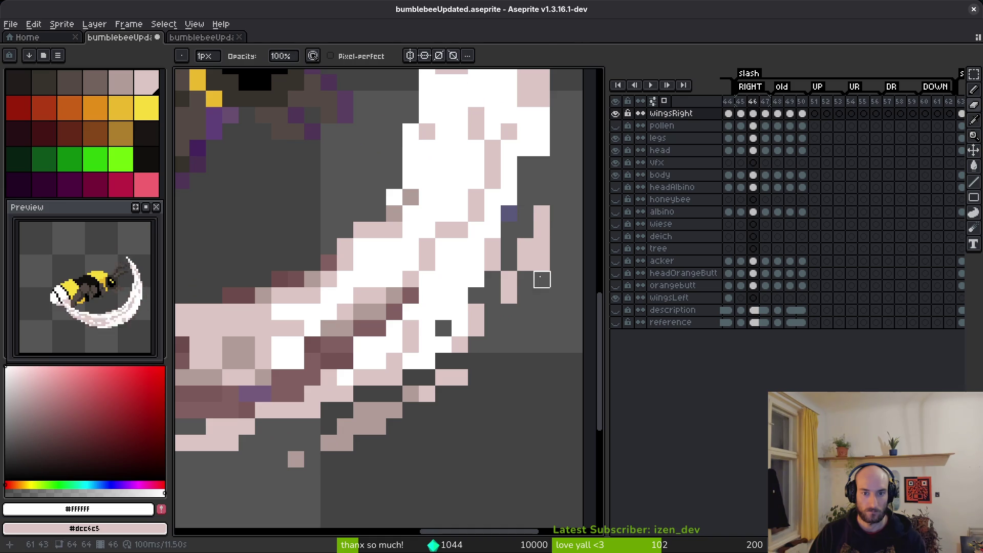
scroll(521, 338, "down", 4)
scroll(521, 339, "up", 4)
left_click_drag(492, 262, 484, 297)
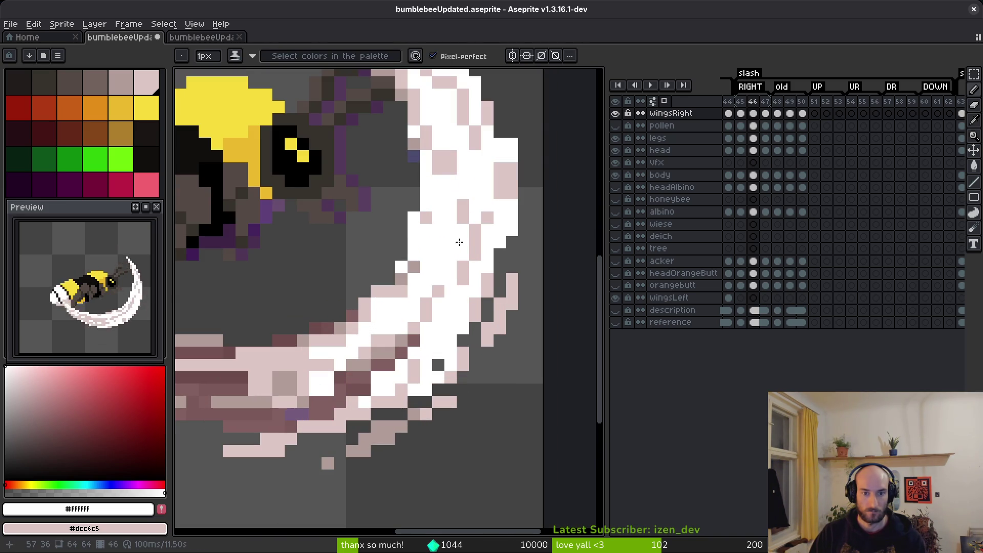
scroll(444, 147, "up", 2)
left_click(441, 291)
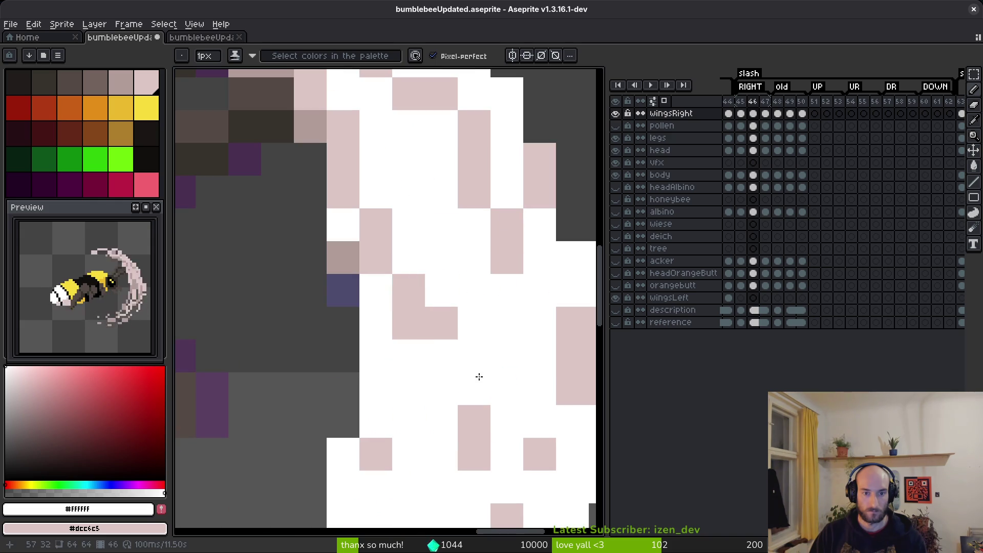
left_click_drag(408, 322, 434, 311)
Repaint the pink pixels and a brownish pixel inside the slash body
scroll(434, 311, "down", 3)
scroll(373, 161, "up", 2)
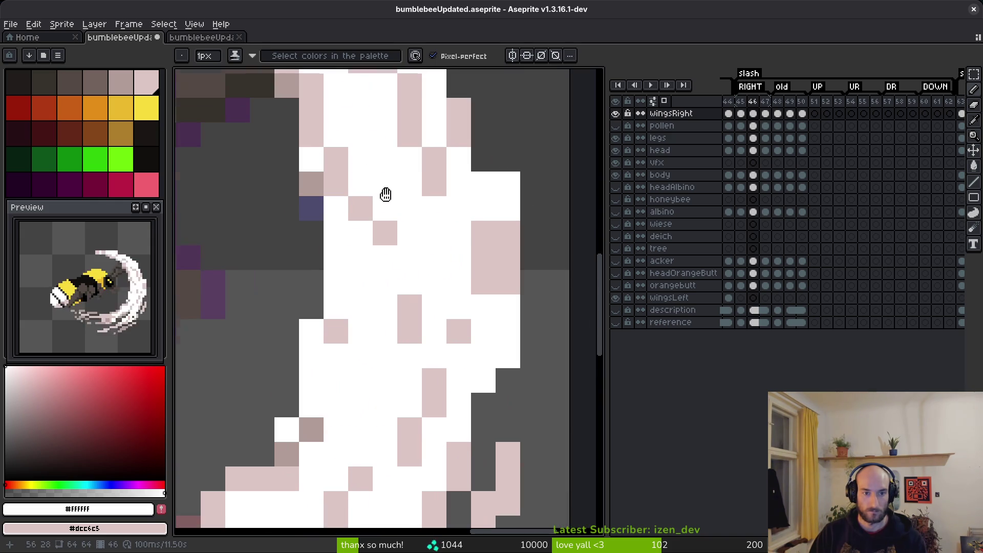
scroll(440, 410, "up", 1)
left_click_drag(435, 404, 452, 494)
mouse_move(430, 417)
left_mouse_down()
mouse_move(454, 469)
mouse_move(441, 507)
left_mouse_up()
scroll(441, 507, "up", 1)
scroll(408, 270, "down", 1)
mouse_move(408, 270)
left_mouse_down()
mouse_move(352, 163)
mouse_move(415, 182)
left_mouse_up()
left_click(341, 219)
Erase the slash's diagonal edge pixels and repaint white along its lower edge
scroll(347, 221, "down", 2)
scroll(410, 167, "up", 2)
scroll(430, 373, "down", 1)
left_click_drag(408, 307, 407, 278)
scroll(407, 315, "down", 2)
scroll(407, 315, "up", 1)
scroll(291, 169, "up", 1)
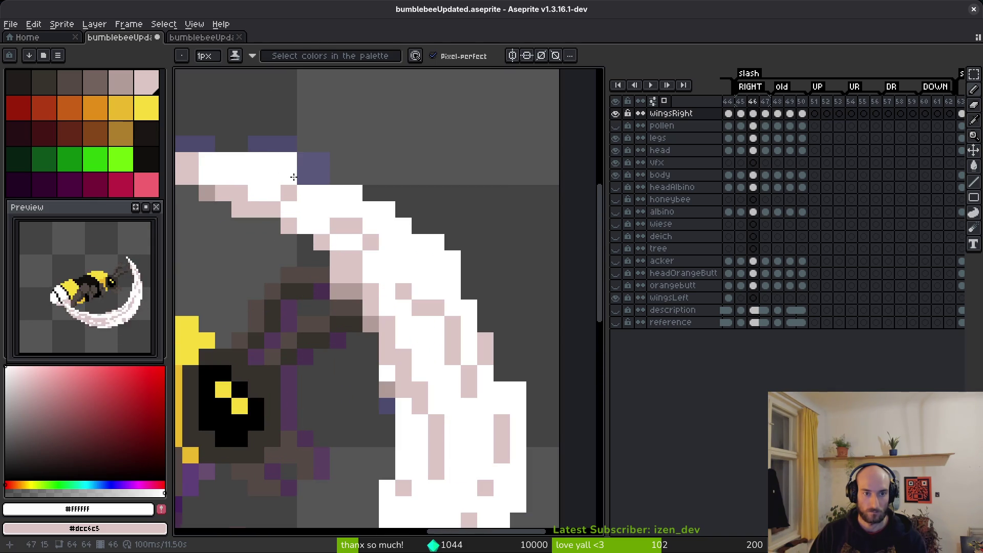
key("e")
mouse_move(289, 161)
left_mouse_down()
mouse_move(417, 223)
mouse_move(453, 277)
left_mouse_up()
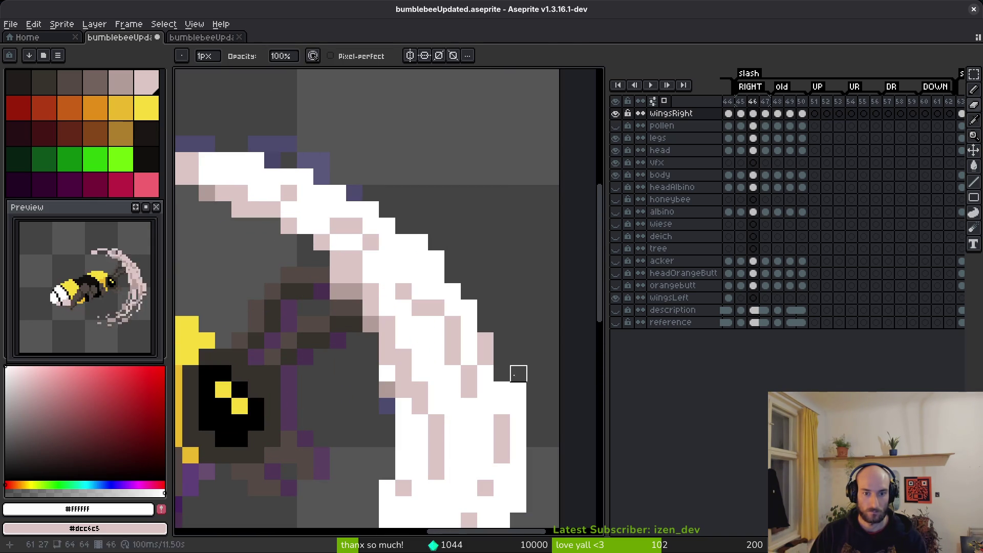
key("b")
mouse_move(500, 368)
left_mouse_down()
mouse_move(445, 261)
mouse_move(353, 183)
mouse_move(278, 162)
mouse_move(307, 161)
left_mouse_up()
Erase stray pixels along the slash's edge and top edge
key("e")
key("b")
key("e")
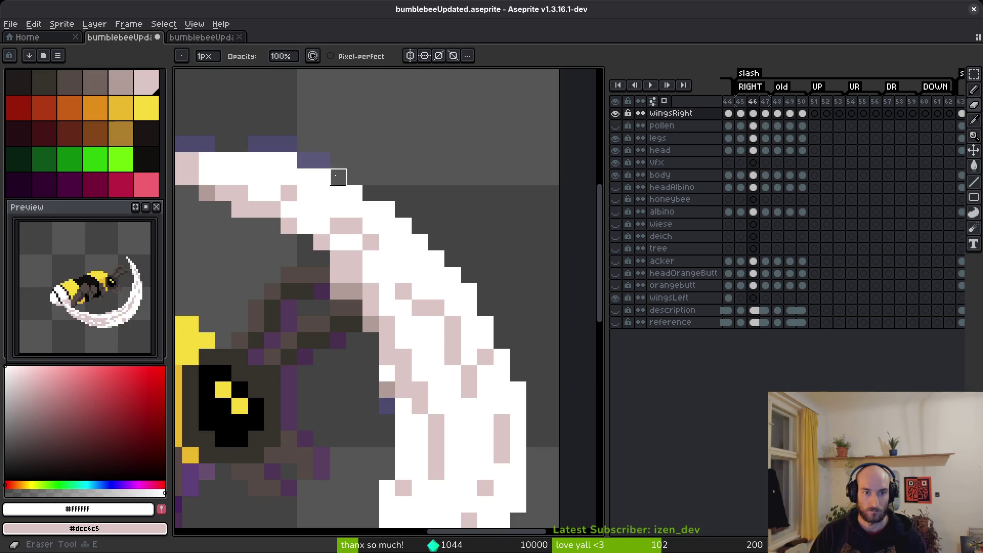
left_click(336, 177)
scroll(510, 258, "down", 4)
scroll(509, 258, "up", 4)
mouse_move(473, 249)
left_mouse_down()
mouse_move(458, 247)
mouse_move(459, 258)
left_mouse_up()
scroll(507, 293, "up", 2)
key("b")
Turn a pale pink pixel white and add pale pink accents to the slash tip
left_click(260, 232)
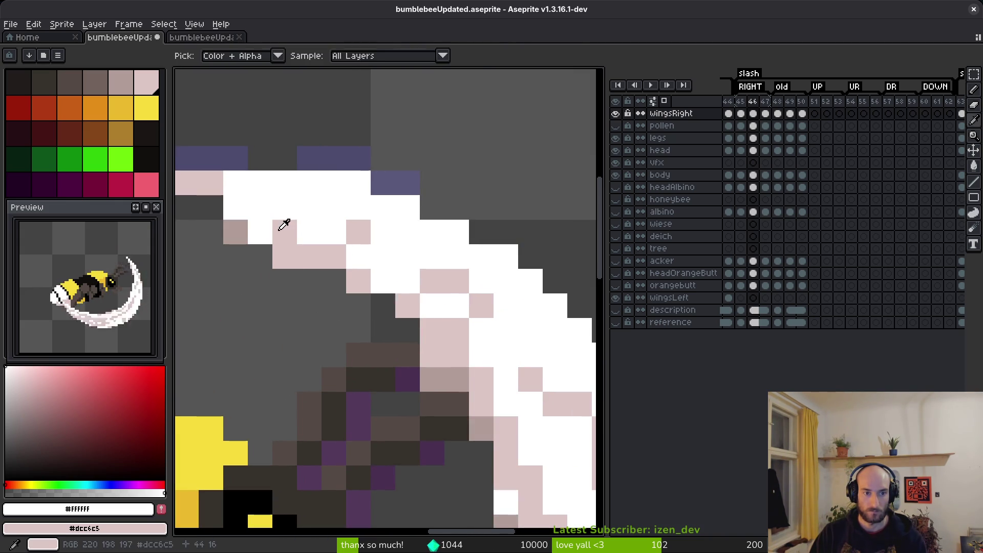
right_click(236, 213)
right_click(210, 207)
right_click(285, 232)
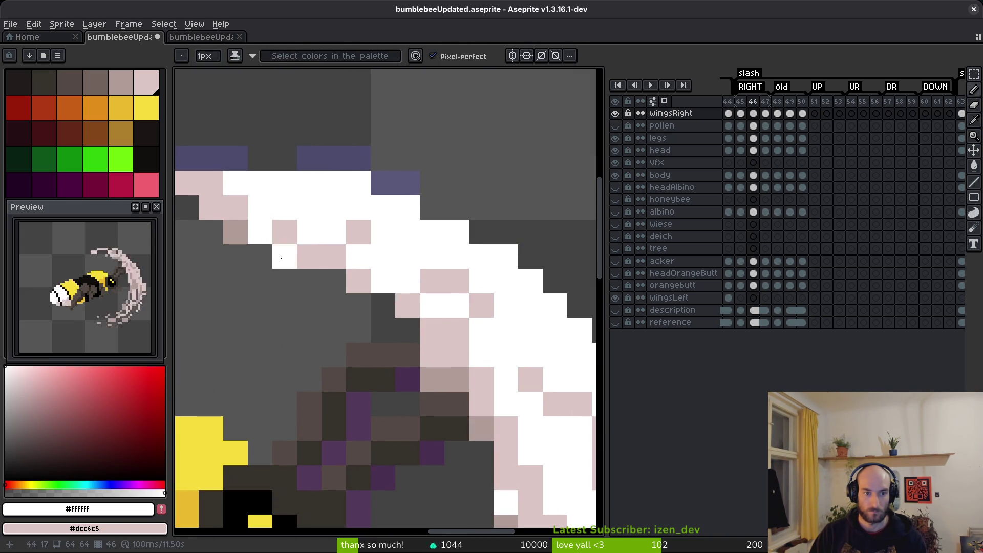
key("e")
key("b")
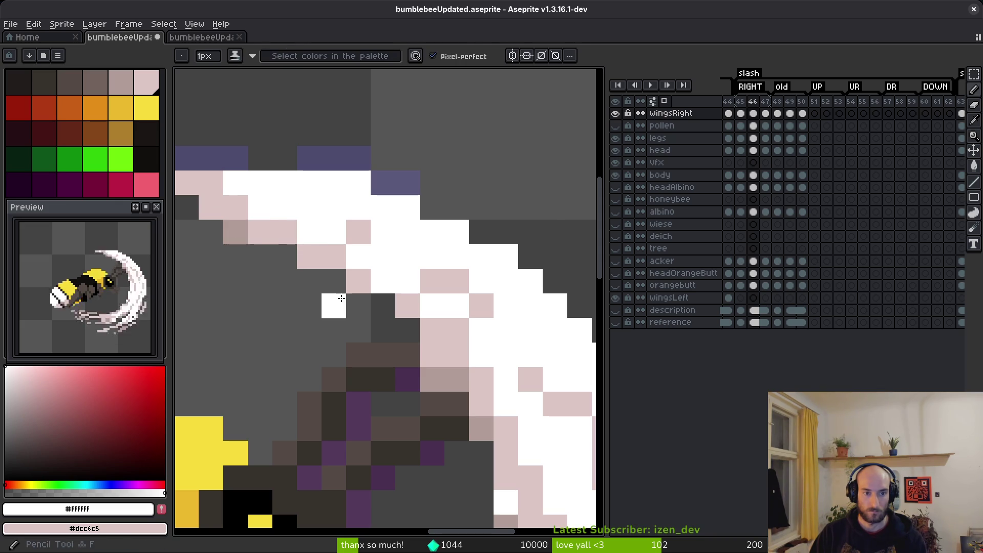
scroll(329, 281, "down", 4)
scroll(455, 335, "up", 3)
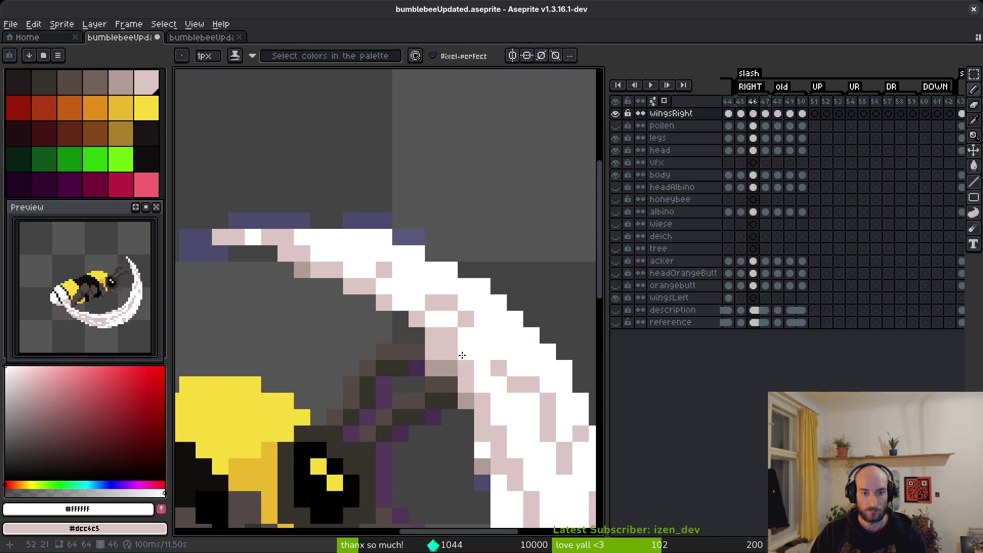
Erase a greyish pixel on the slash's inner edge
key("e")
scroll(380, 310, "down", 2)
left_click(380, 294)
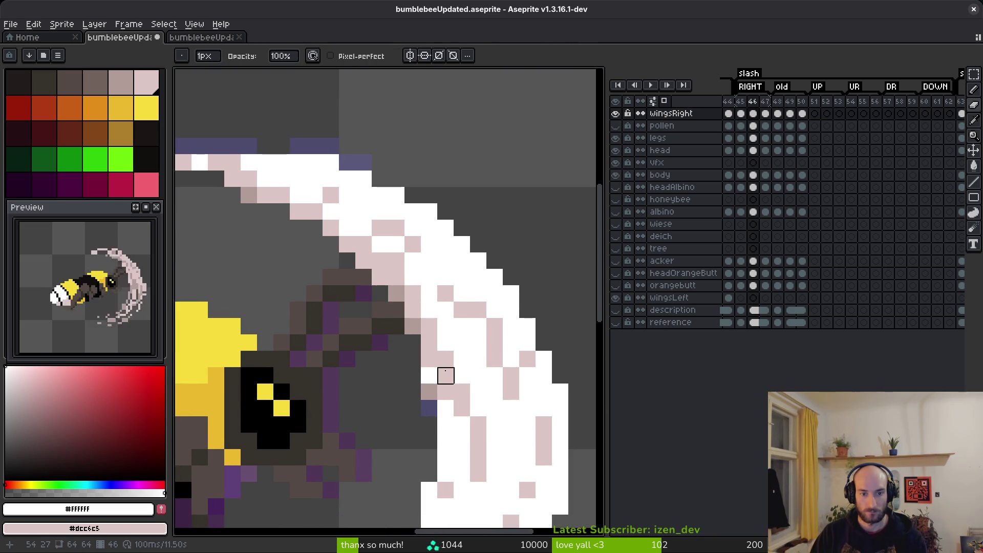
scroll(438, 374, "down", 4)
scroll(401, 322, "up", 3)
key("b")
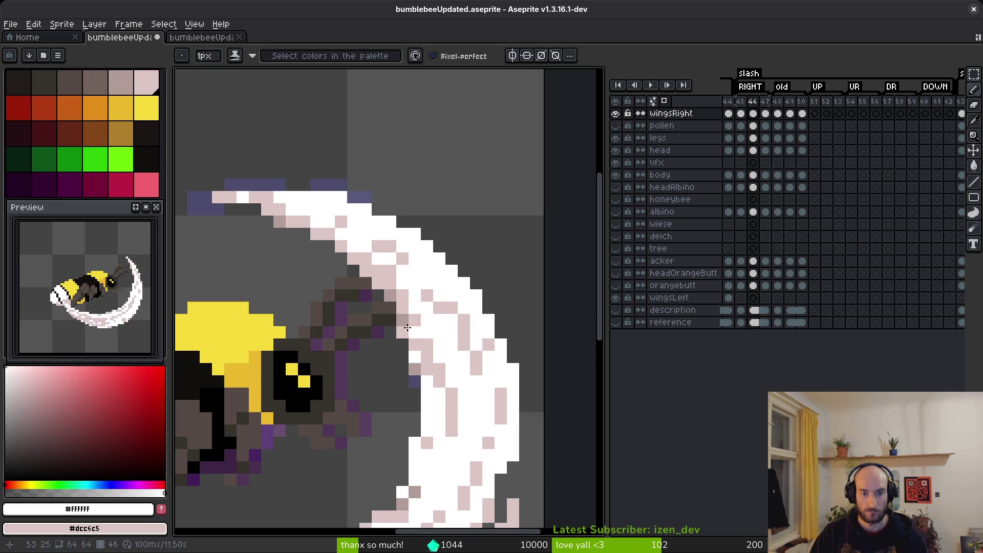
Sample the muted mauve, then white from the slash trail as the drawing colour
scroll(406, 322, "down", 4)
scroll(412, 302, "up", 4)
left_click(409, 304, "alt")
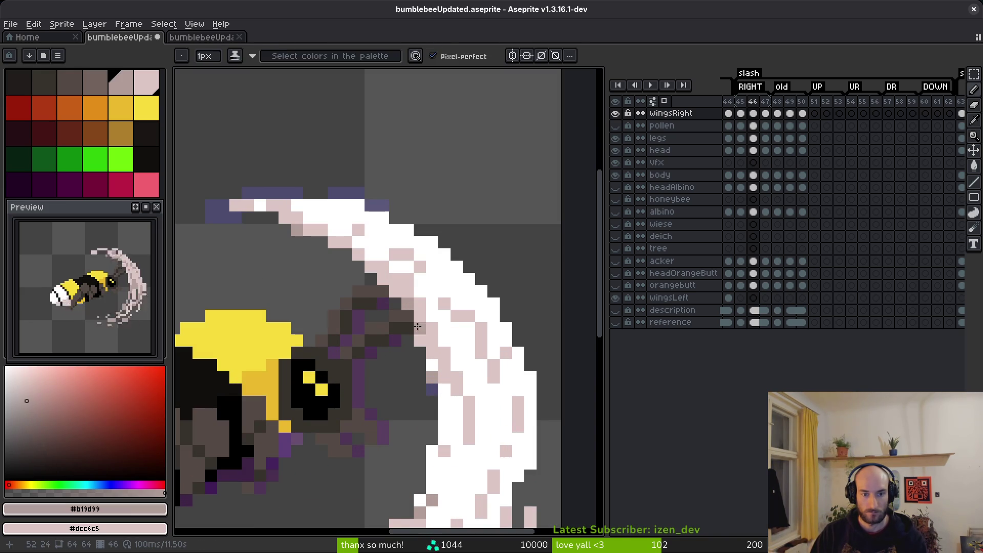
scroll(433, 363, "down", 2)
scroll(433, 362, "up", 2)
left_click(389, 347, "alt")
scroll(389, 347, "down", 4)
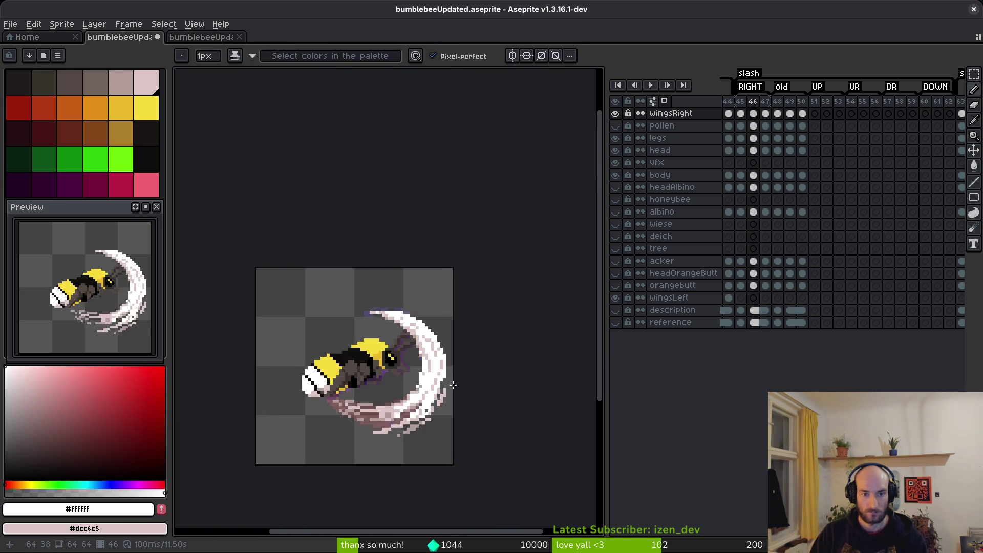
Paint four white gap pixels in the slash pale pink #dcc6c5
scroll(378, 242, "up", 4)
right_click(379, 242)
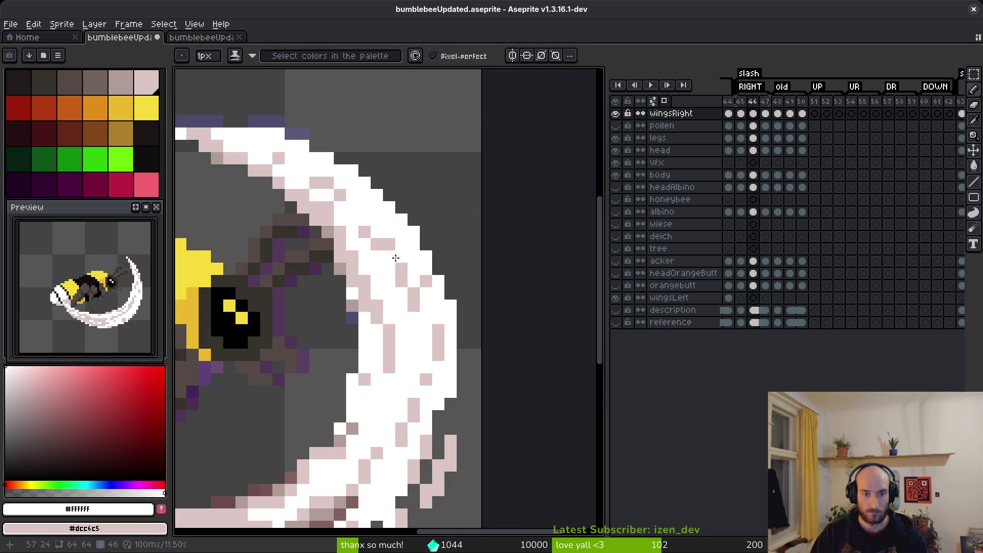
scroll(389, 253, "up", 4)
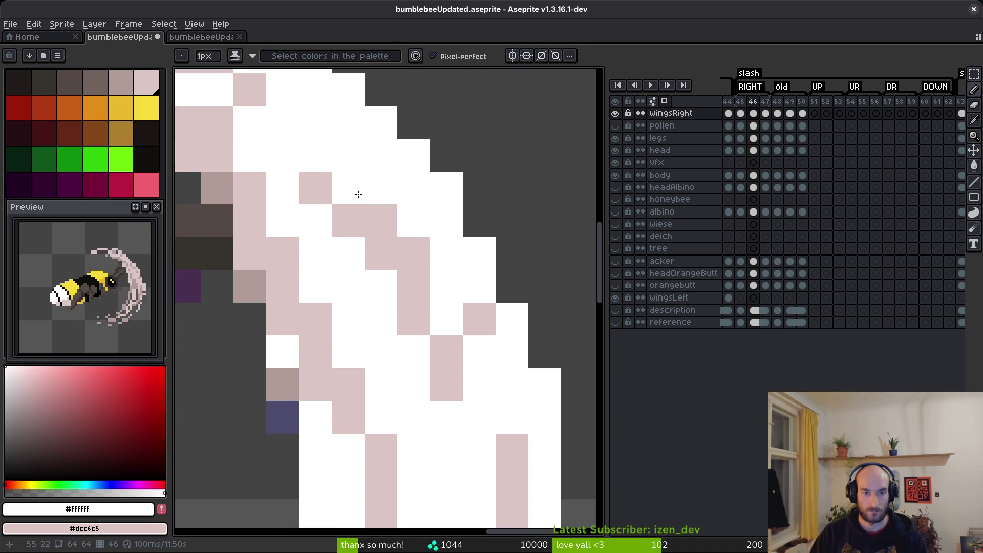
right_click(381, 188)
right_click(348, 155)
right_click(305, 121)
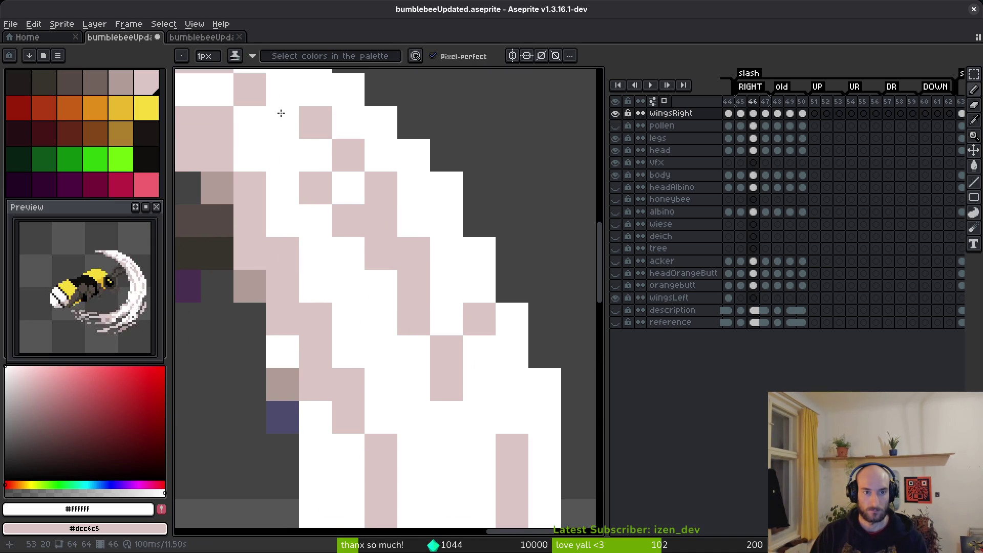
scroll(437, 355, "down", 5)
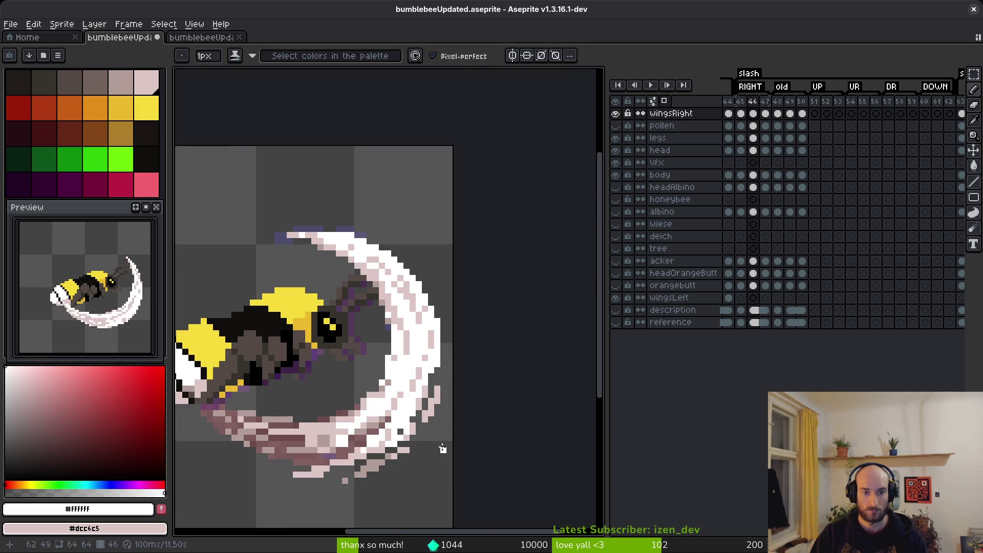
scroll(410, 383, "up", 2)
scroll(423, 382, "down", 4)
scroll(423, 379, "up", 4)
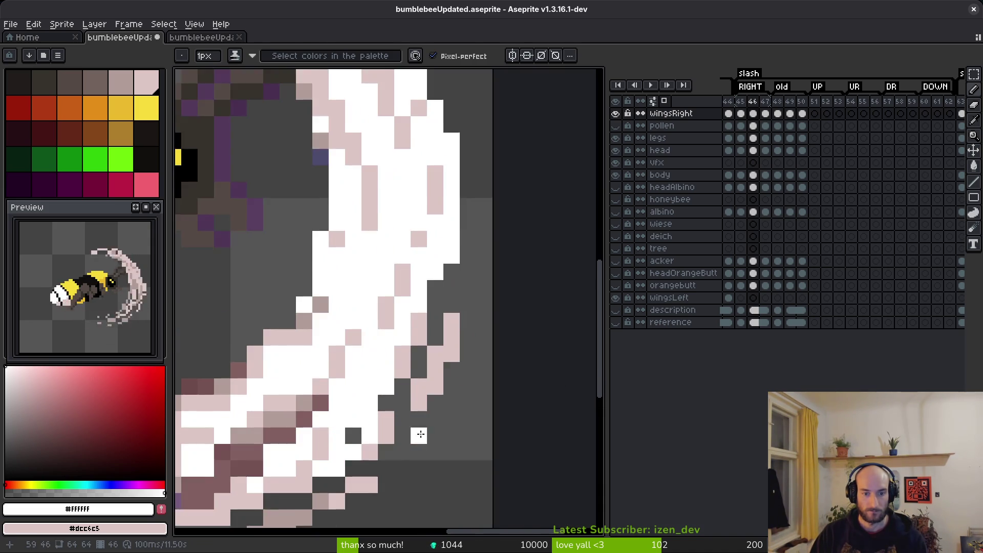
Erase three ragged pixels from the slash edge
key("e")
left_click(418, 325)
left_click(402, 342)
left_click(418, 309)
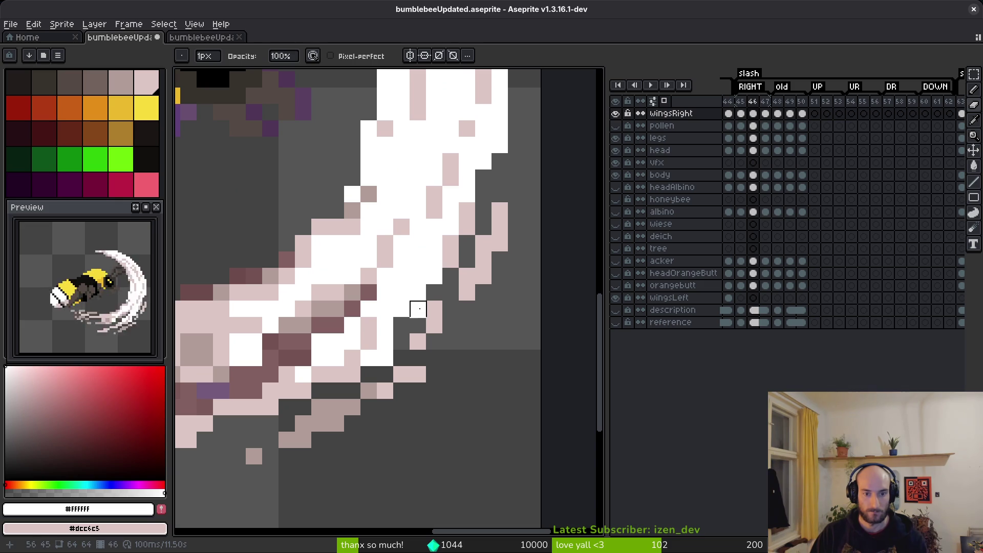
key("b")
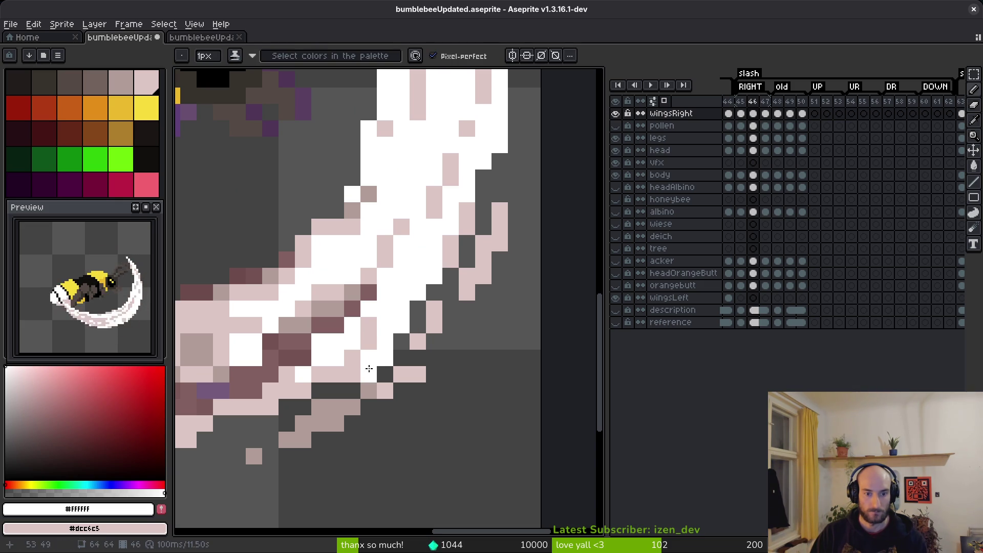
Lighten the pixels near the slash tail to white
left_click(356, 373)
left_click(356, 374)
left_click(347, 396)
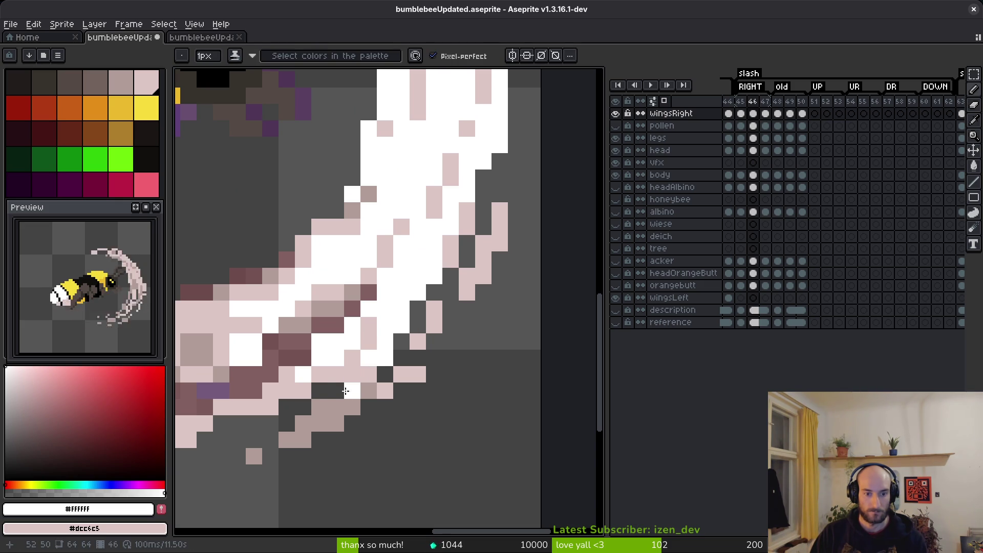
scroll(476, 385, "down", 7)
scroll(460, 406, "up", 4)
Erase two pink pixels on the crescent's edge
key("e")
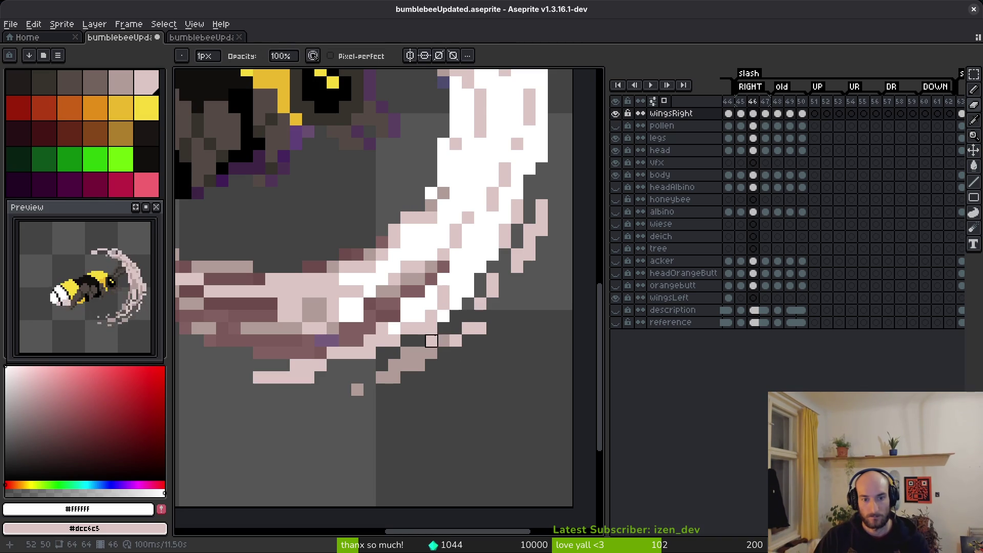
scroll(407, 353, "down", 2)
scroll(404, 358, "up", 2)
scroll(490, 353, "down", 4)
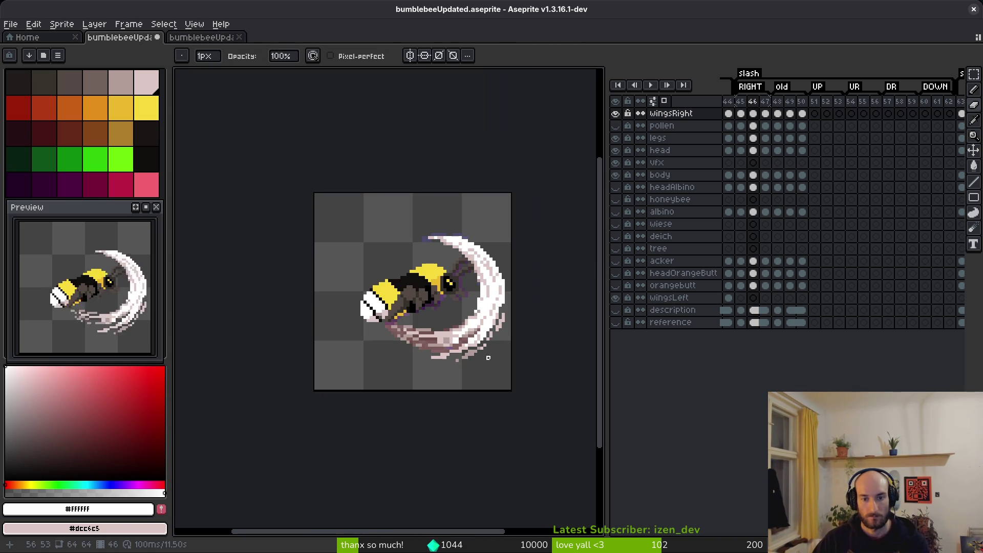
key("b")
scroll(486, 332, "up", 4)
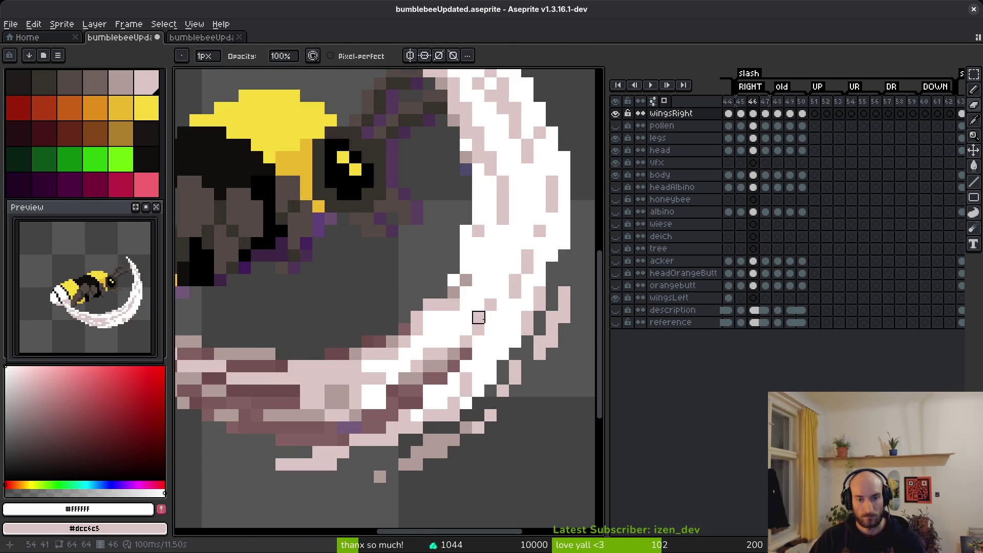
key("e")
left_click(429, 305)
left_click(416, 317)
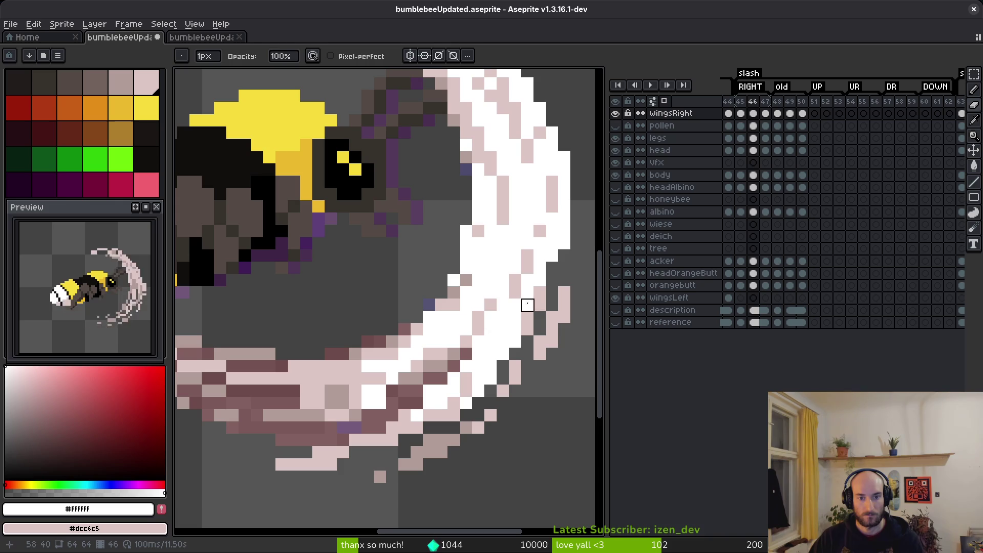
Turn two stacked white crescent pixels pale pink
key("b")
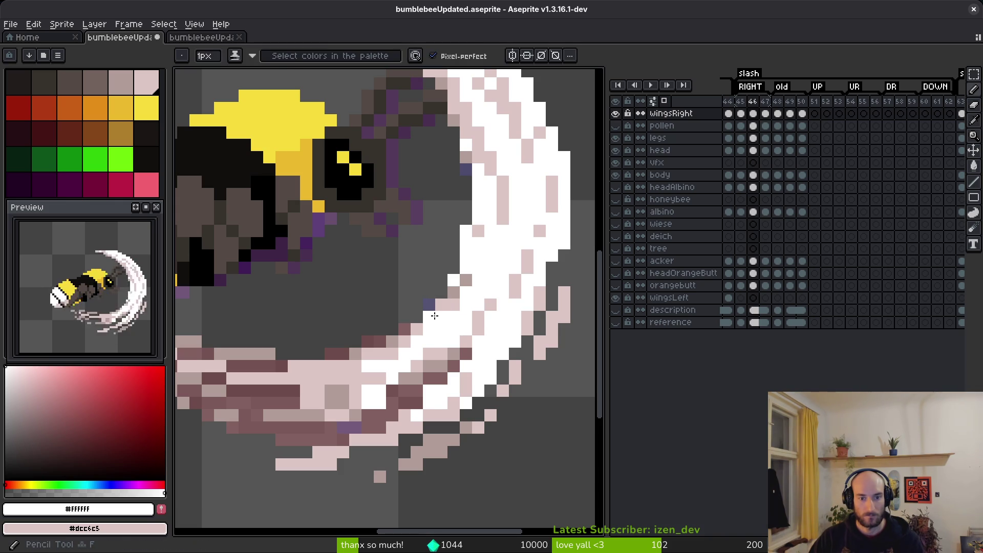
right_click(447, 310)
right_click(442, 317)
scroll(459, 336, "down", 2)
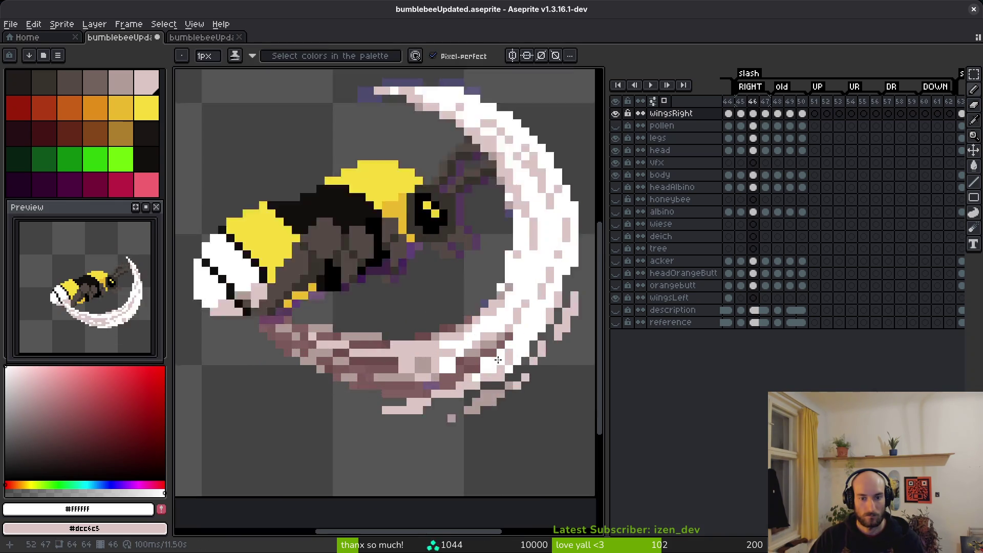
Darken two tail pixels and lighten two mauve tail pixels to light pink
scroll(477, 331, "up", 2)
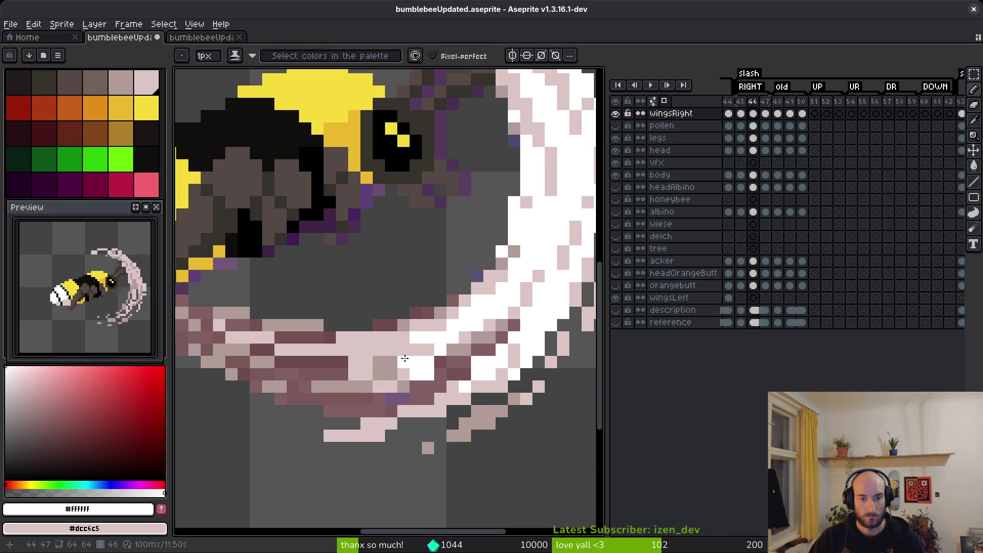
left_click(428, 375)
left_click(416, 363)
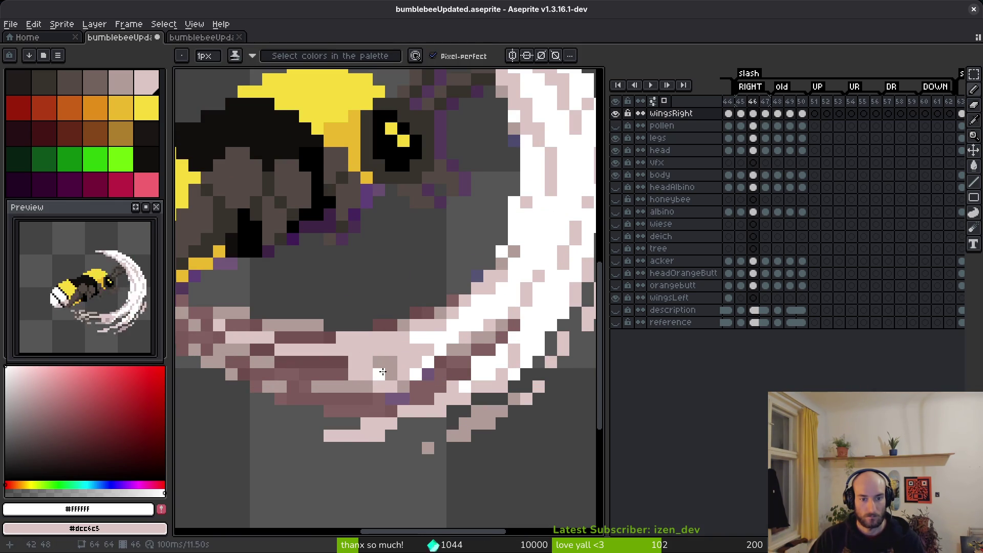
left_click_drag(342, 374, 305, 362)
Erase the stray pixels at the tail's right end
scroll(357, 379, "up", 2)
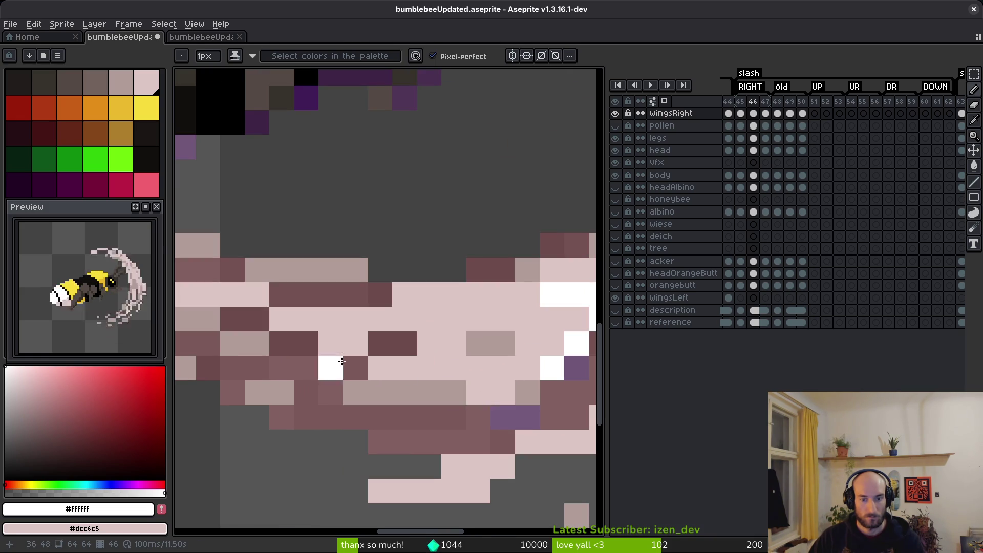
key("e")
mouse_move(528, 343)
left_mouse_down()
mouse_move(503, 364)
mouse_move(453, 366)
mouse_move(528, 368)
left_mouse_up()
scroll(527, 369, "down", 3)
key("b")
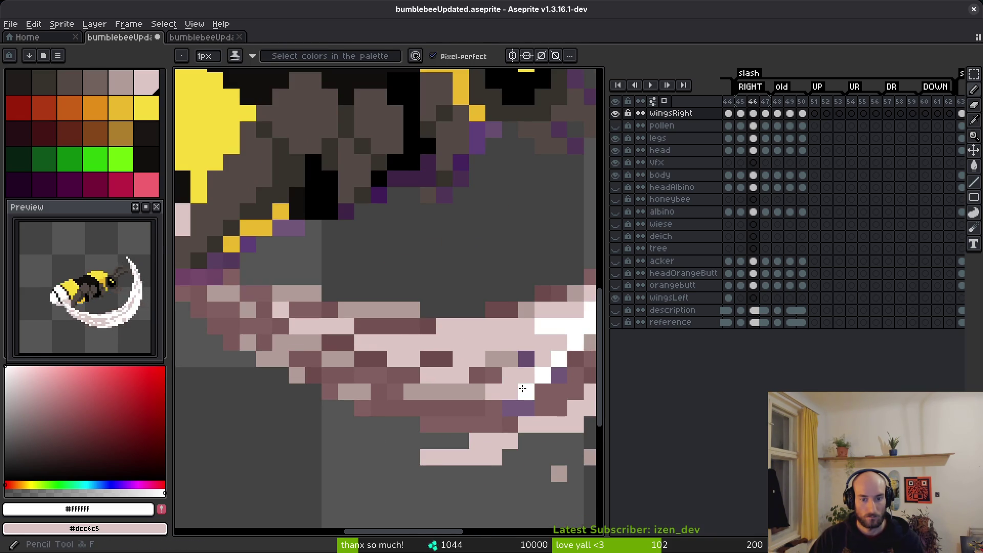
scroll(525, 376, "down", 5)
scroll(468, 394, "up", 2)
scroll(469, 394, "up", 2)
key("e")
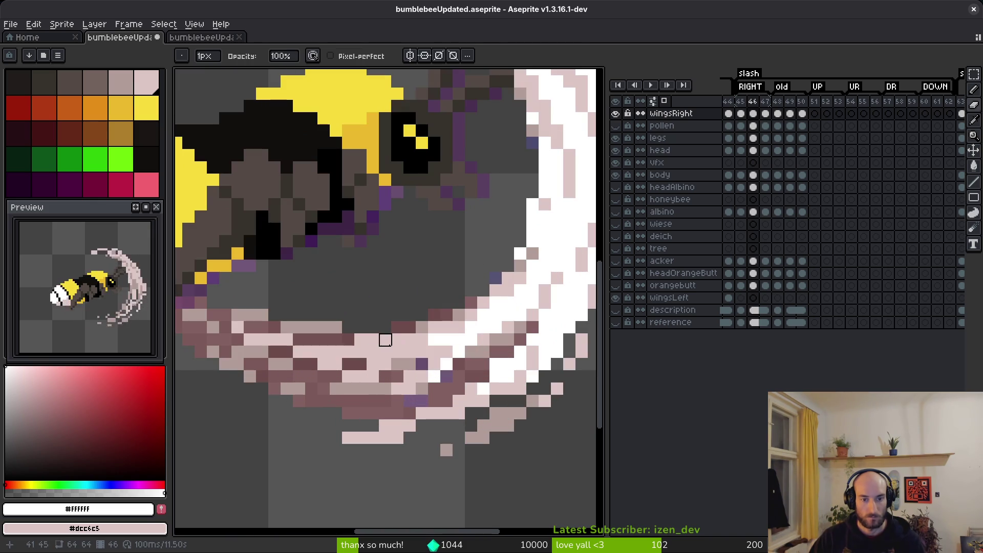
key("b")
Streak mauve #b19d99 along the lower tail and repaint its right end with light pink #dcc6c5
left_click(410, 353, "alt")
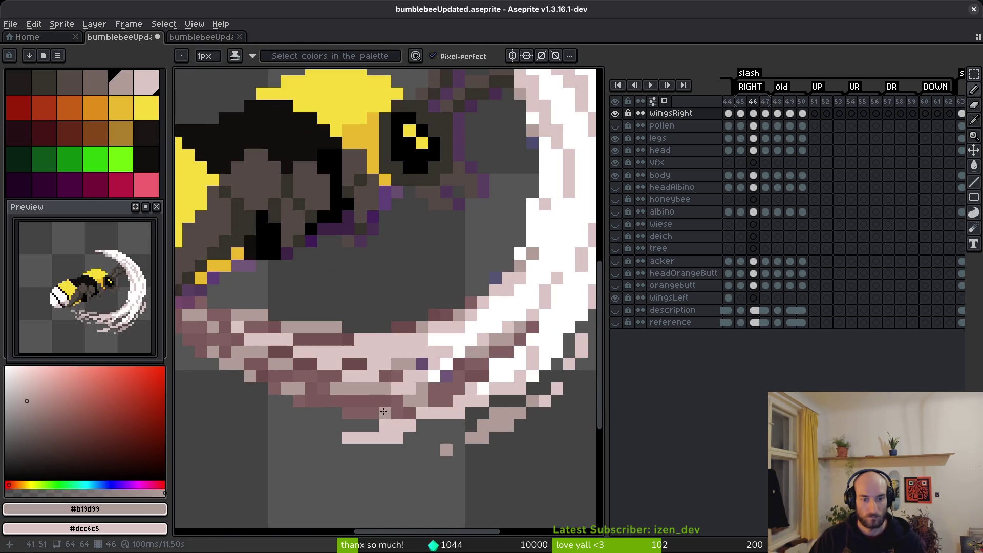
left_click_drag(429, 419, 346, 437)
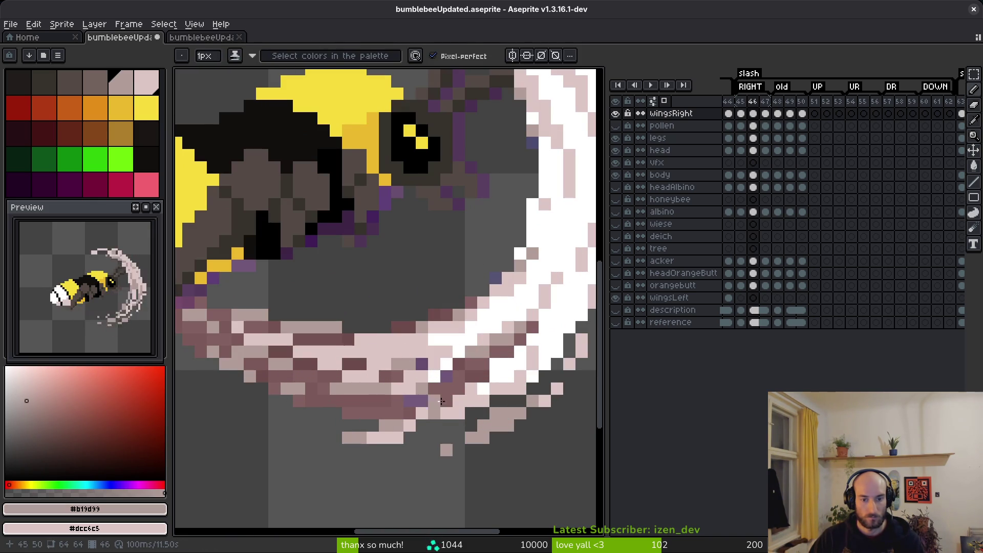
left_click(493, 415, "alt")
mouse_move(508, 414)
left_mouse_down()
mouse_move(496, 425)
mouse_move(524, 416)
left_mouse_up()
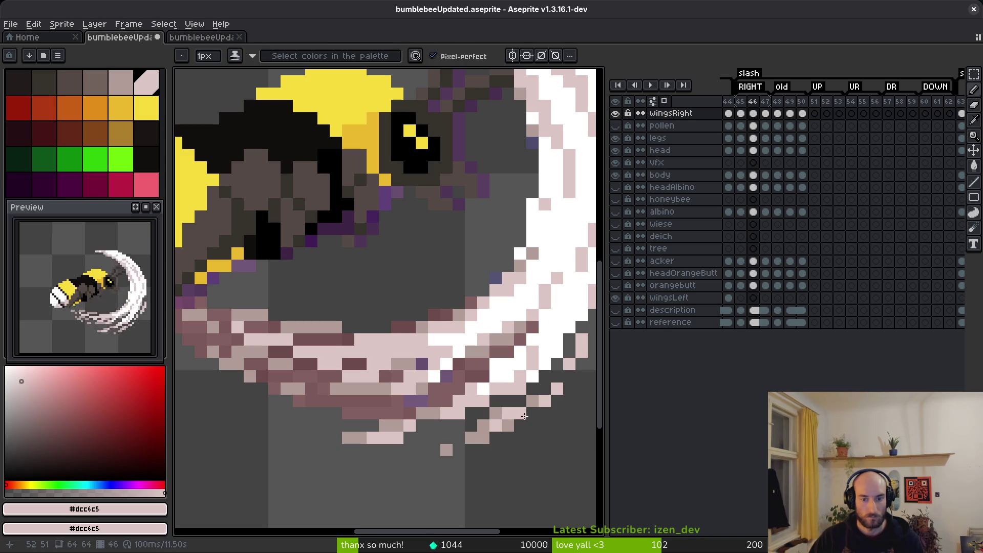
Paint light pink over several white pixels on the crescent's outer edge
scroll(488, 434, "down", 5)
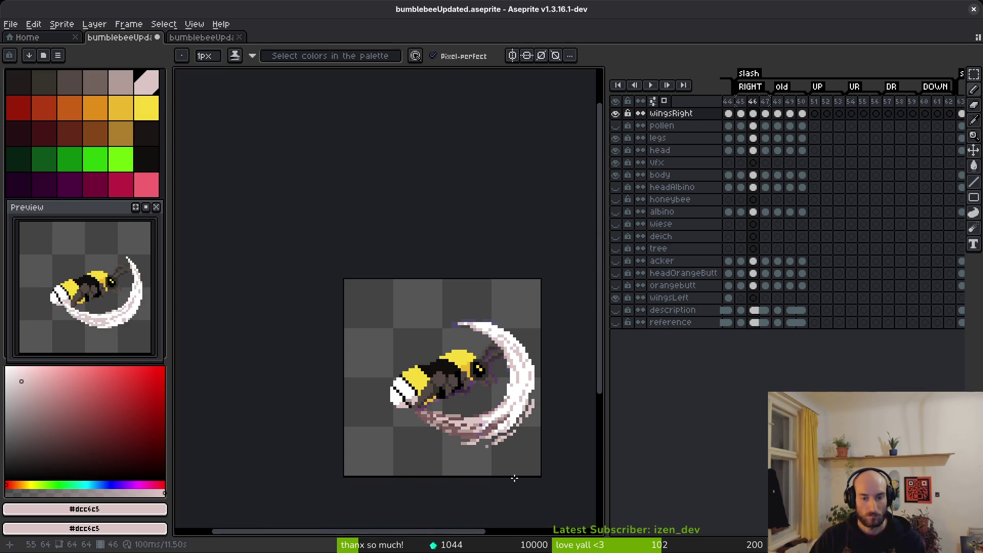
scroll(513, 448, "up", 5)
key("e")
key("b")
left_click_drag(527, 292, 491, 351)
left_click(505, 311)
left_click(529, 249)
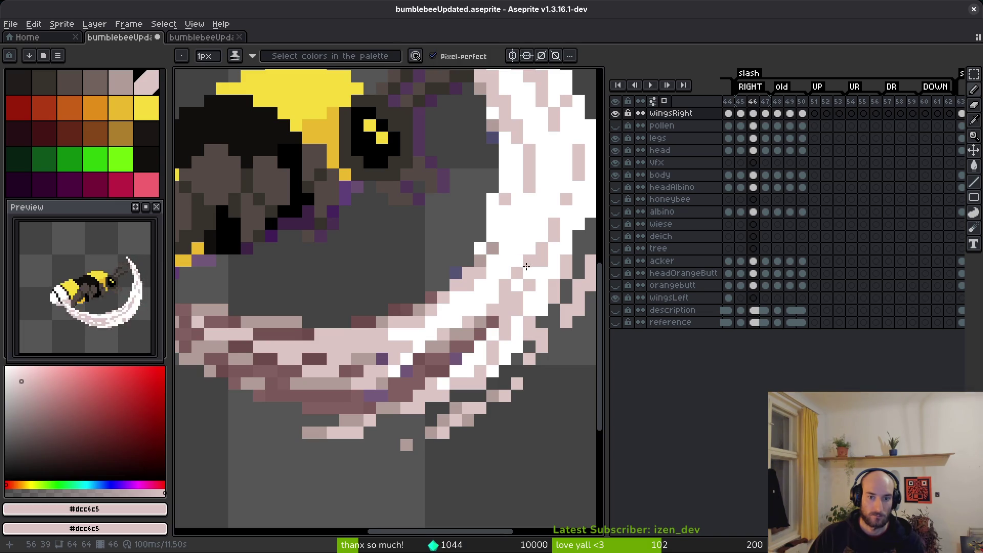
scroll(546, 349, "down", 5)
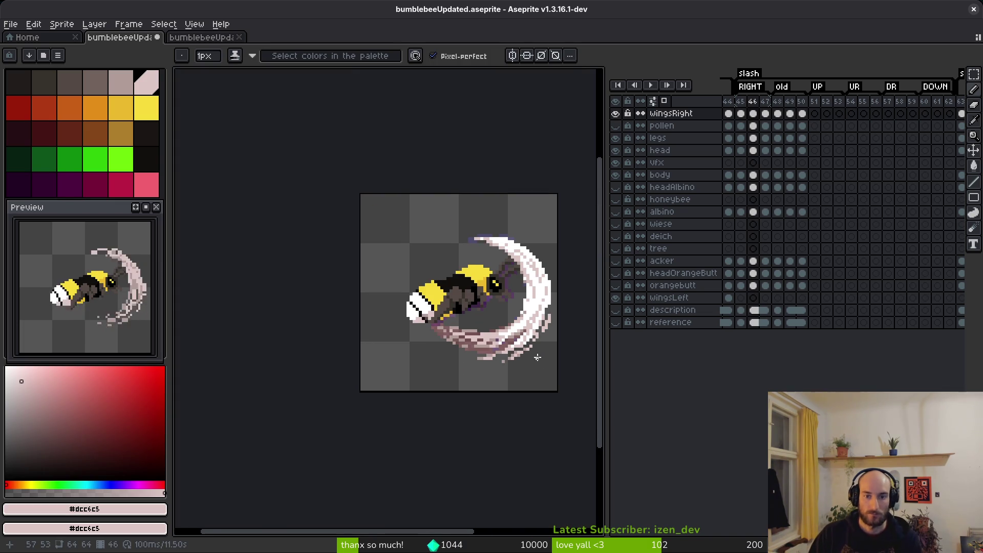
scroll(513, 348, "down", 2)
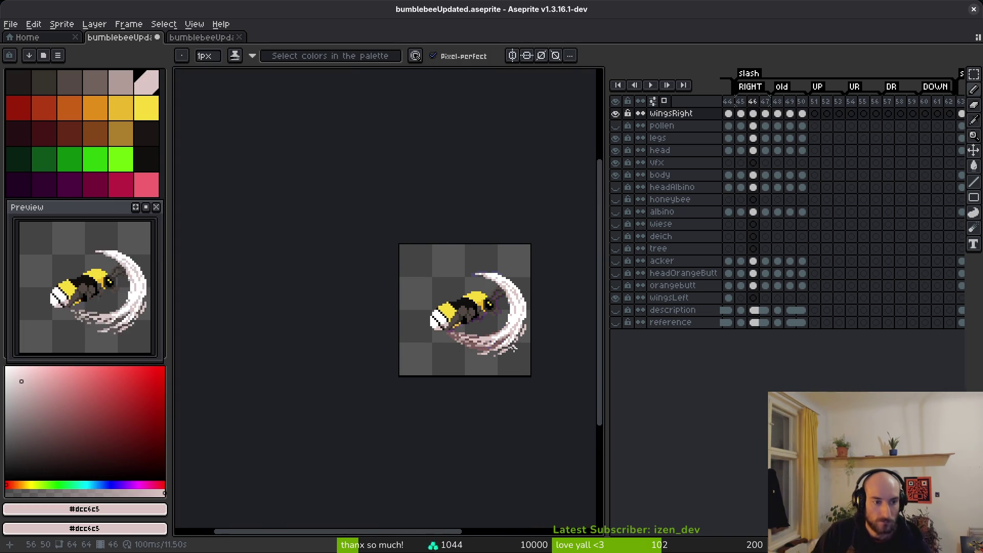
key("alt")
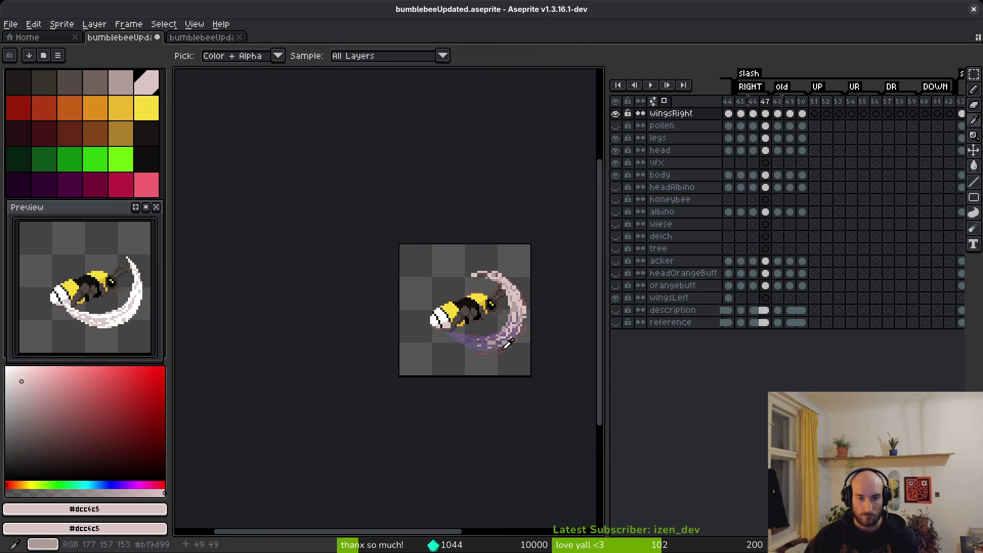
key("alt")
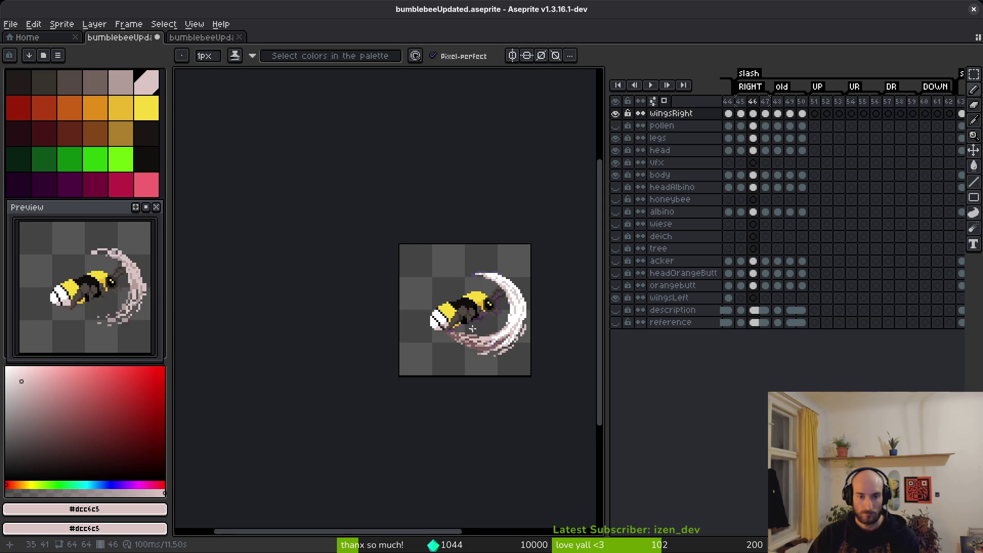
scroll(472, 331, "up", 4)
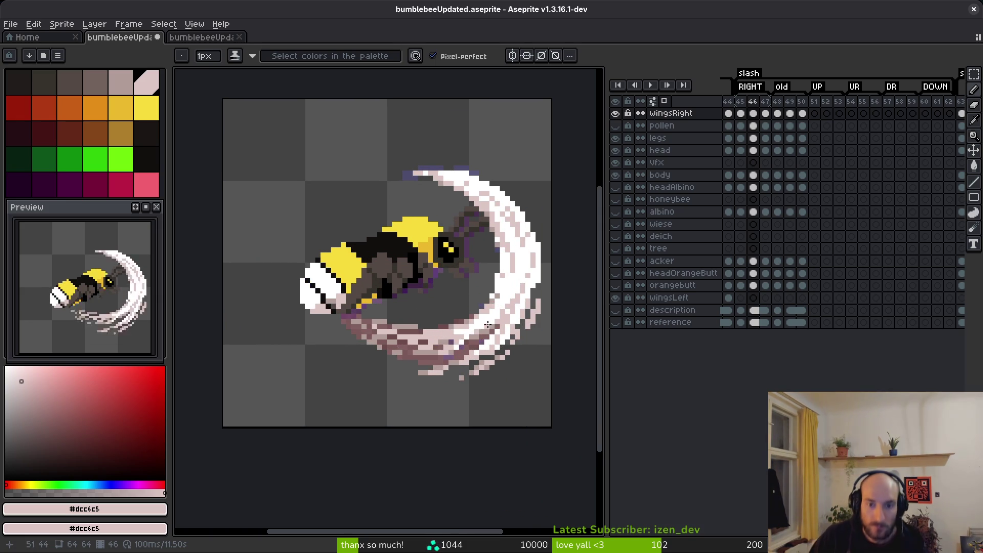
scroll(491, 307, "up", 4)
key("e")
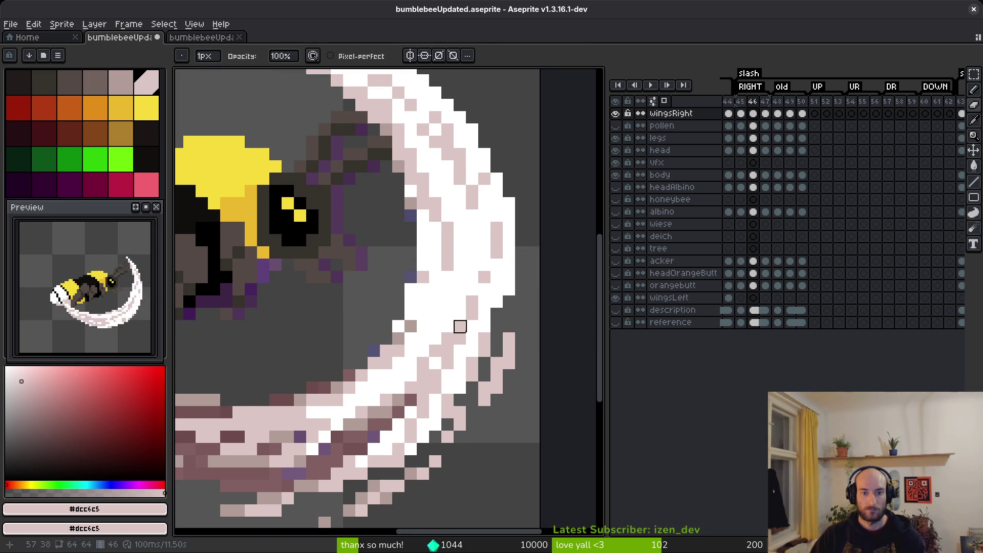
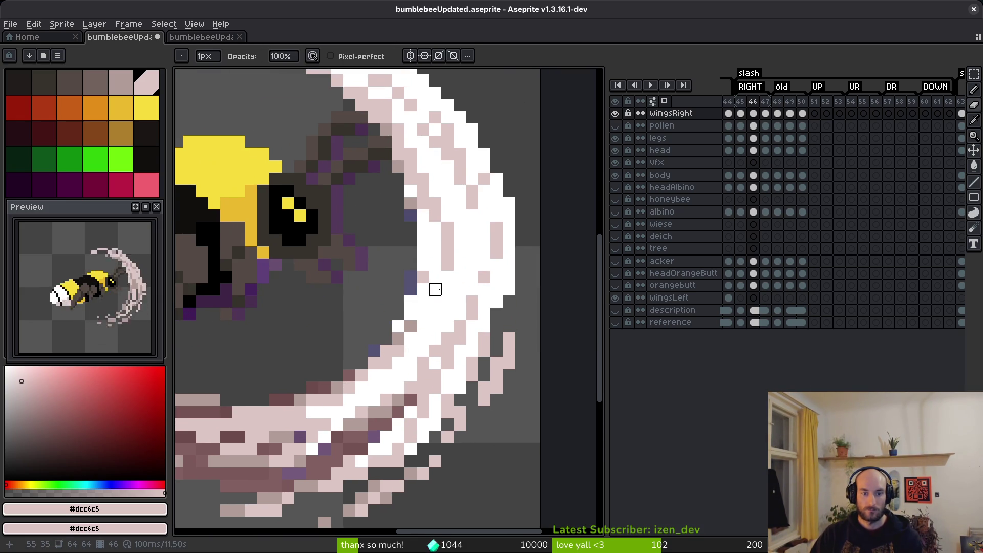
Sample white from the slash and repaint frame 46's tip pixels in grey and white
left_click(434, 259, "alt")
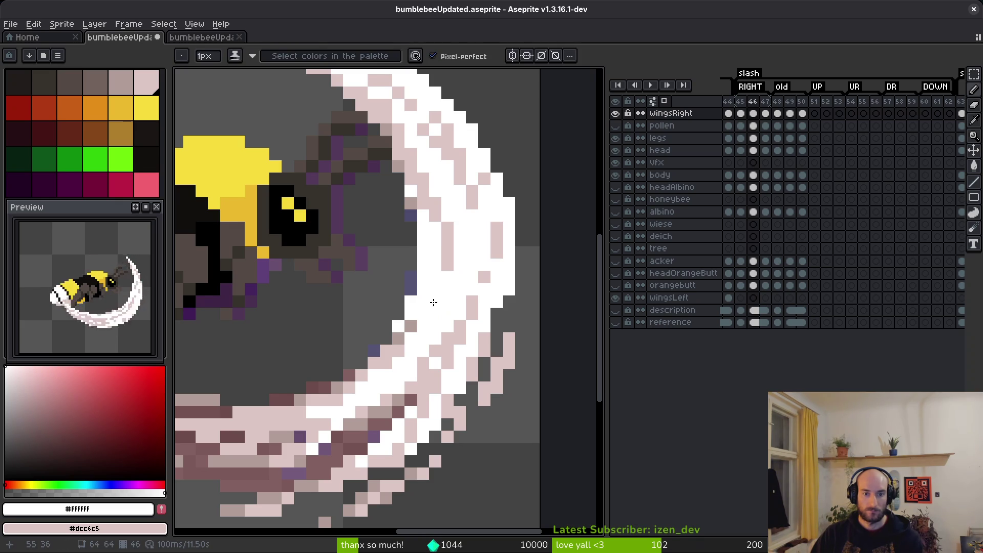
scroll(465, 330, "down", 3)
scroll(492, 322, "up", 3)
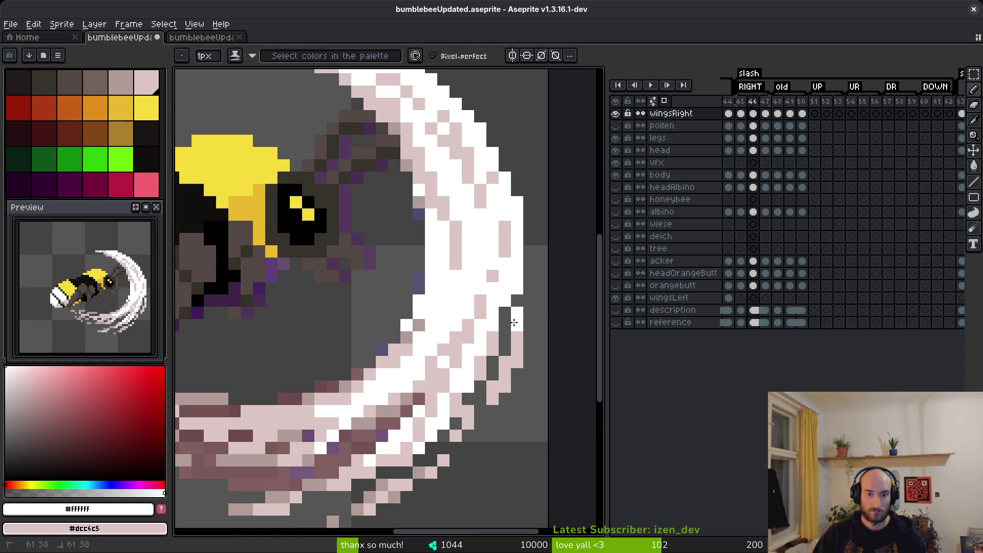
left_click(514, 311)
left_click(504, 336)
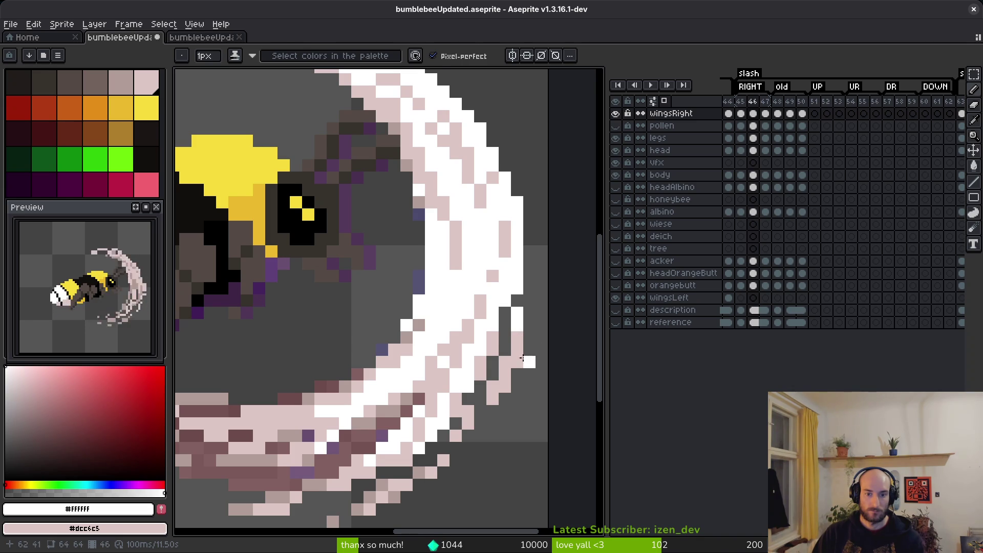
key("e")
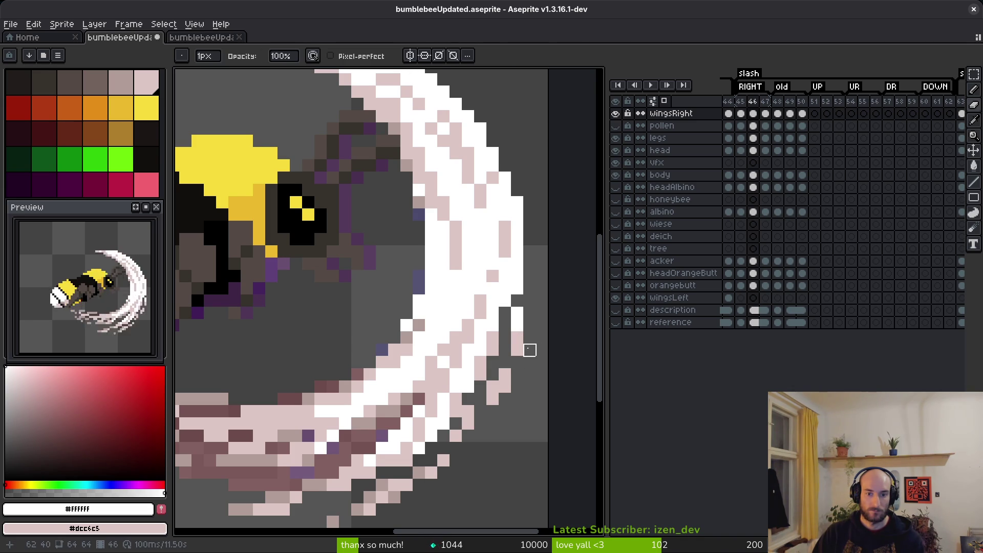
key("b")
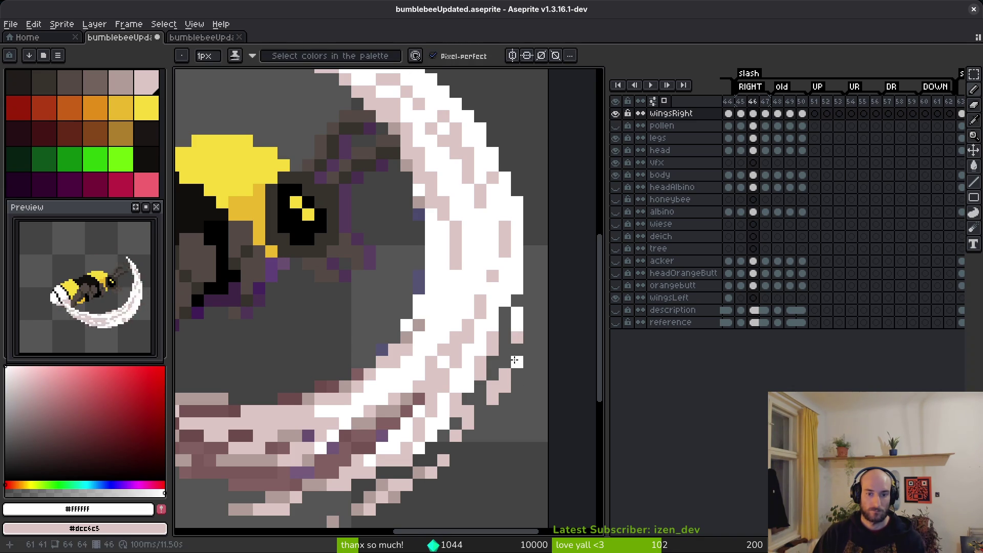
Check the tidied slash edge up close, then advance to frame 47
scroll(542, 378, "down", 5)
scroll(537, 383, "up", 5)
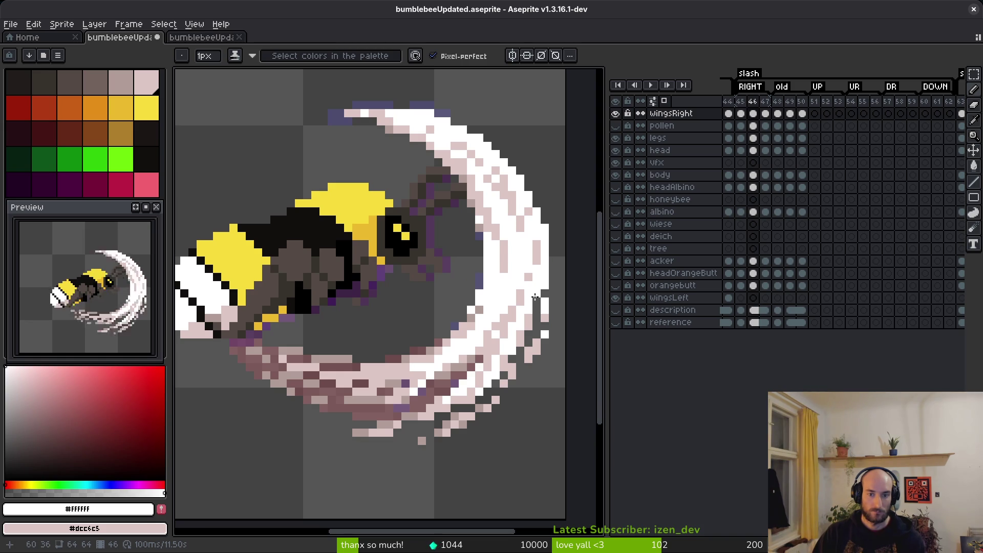
scroll(564, 376, "down", 2)
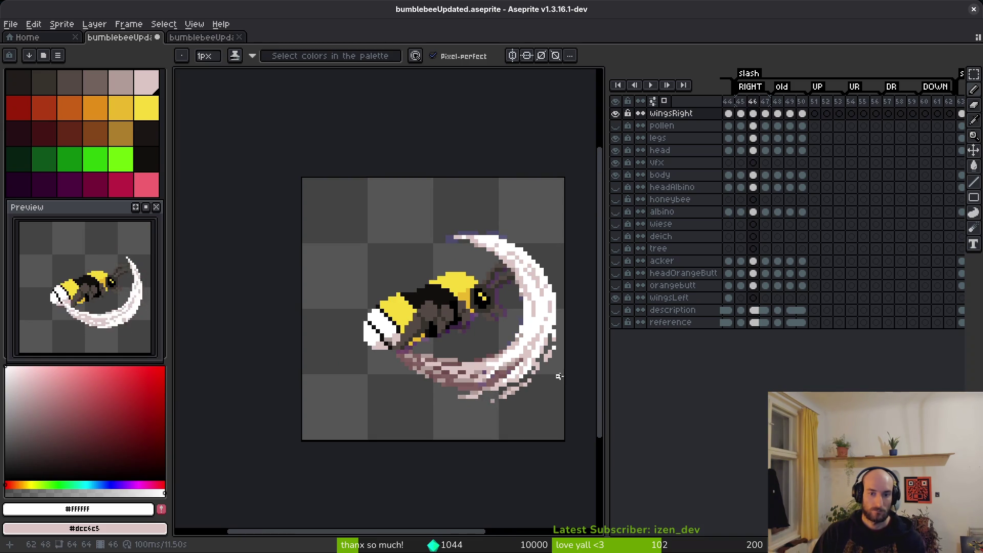
scroll(561, 377, "up", 4)
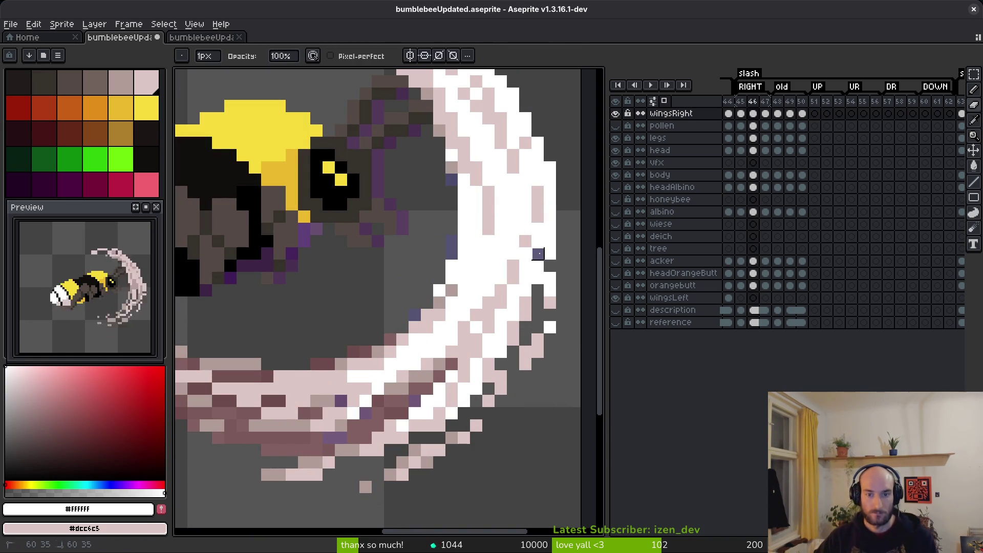
scroll(557, 364, "down", 3)
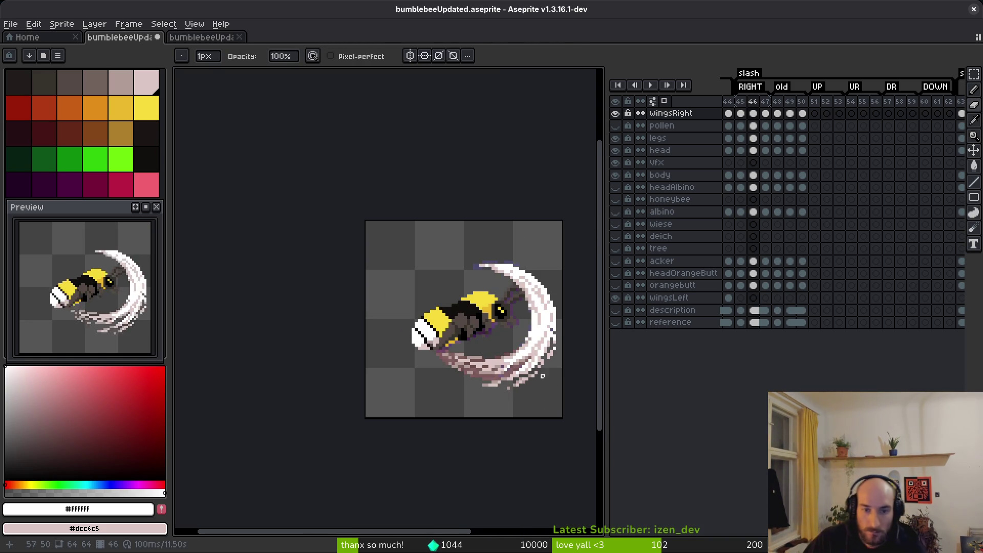
scroll(548, 382, "up", 4)
key("b")
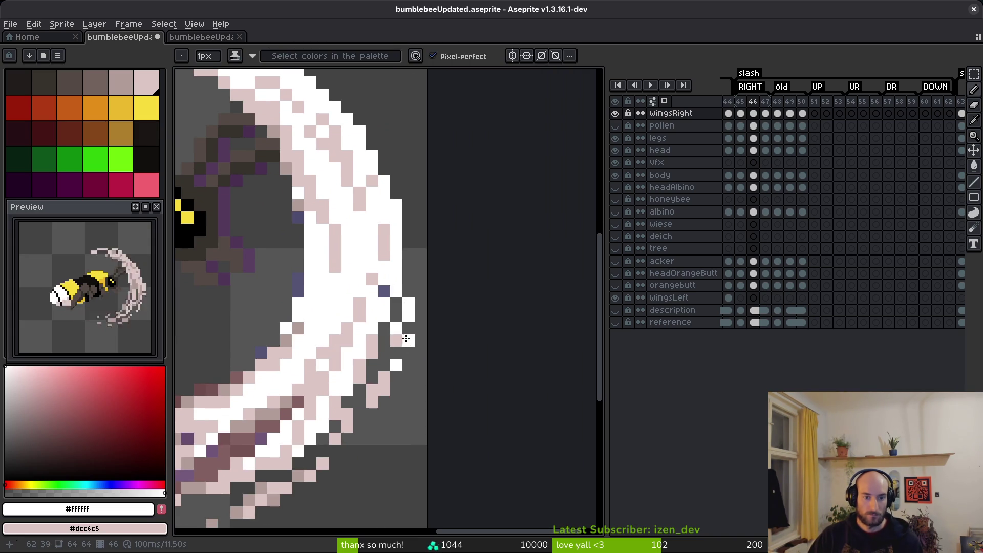
scroll(406, 332, "down", 3)
scroll(410, 318, "up", 3)
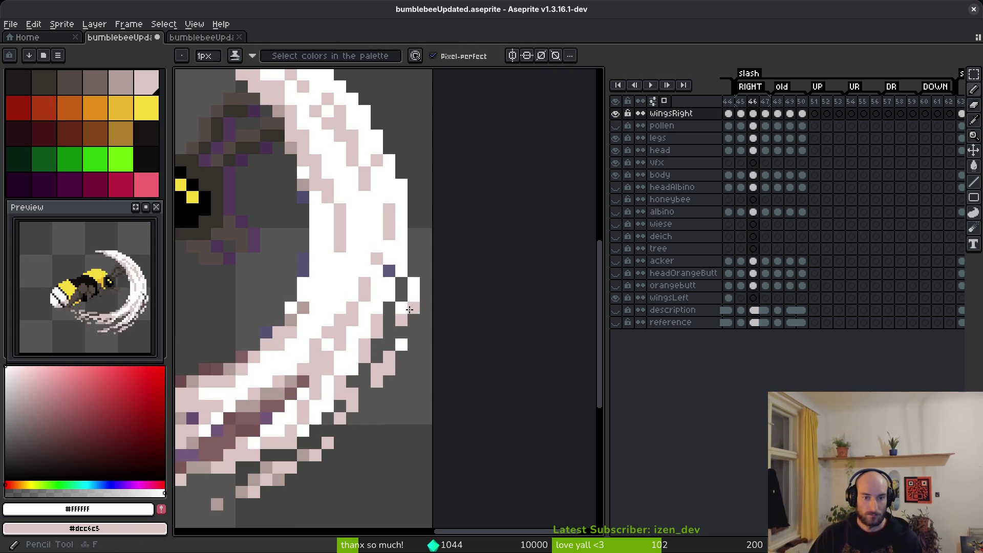
scroll(425, 393, "down", 3)
scroll(425, 397, "up", 3)
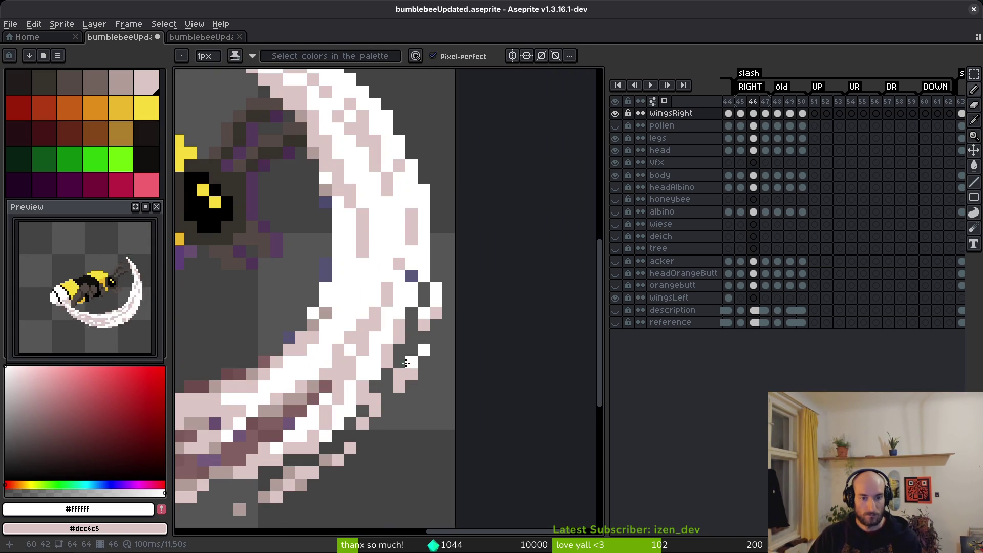
key("e")
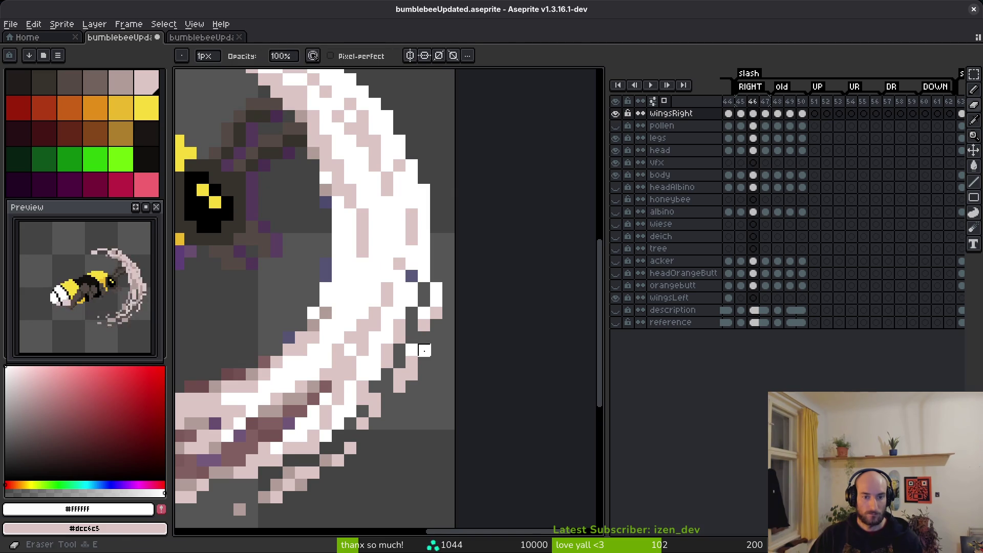
scroll(453, 405, "down", 3)
scroll(452, 407, "up", 4)
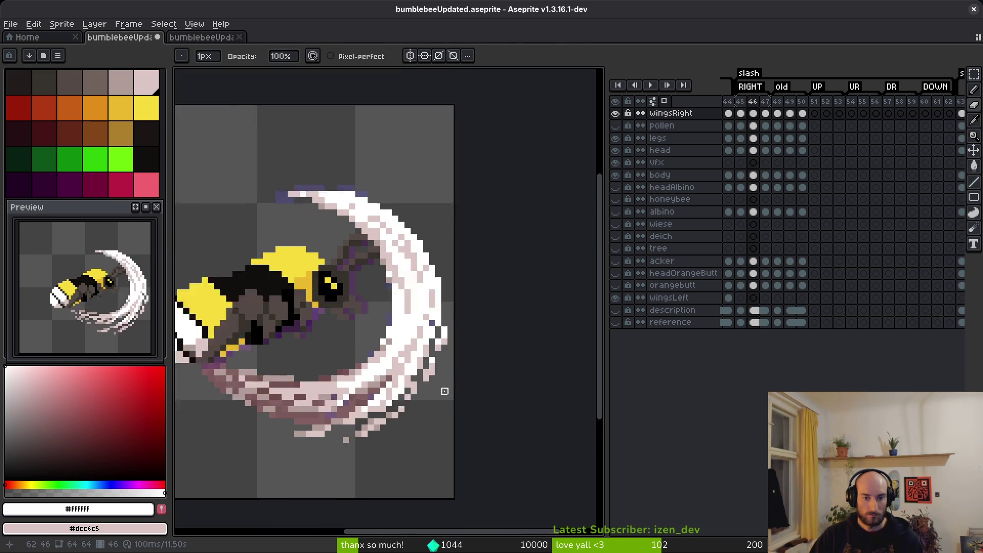
scroll(450, 378, "down", 5)
scroll(450, 383, "up", 2)
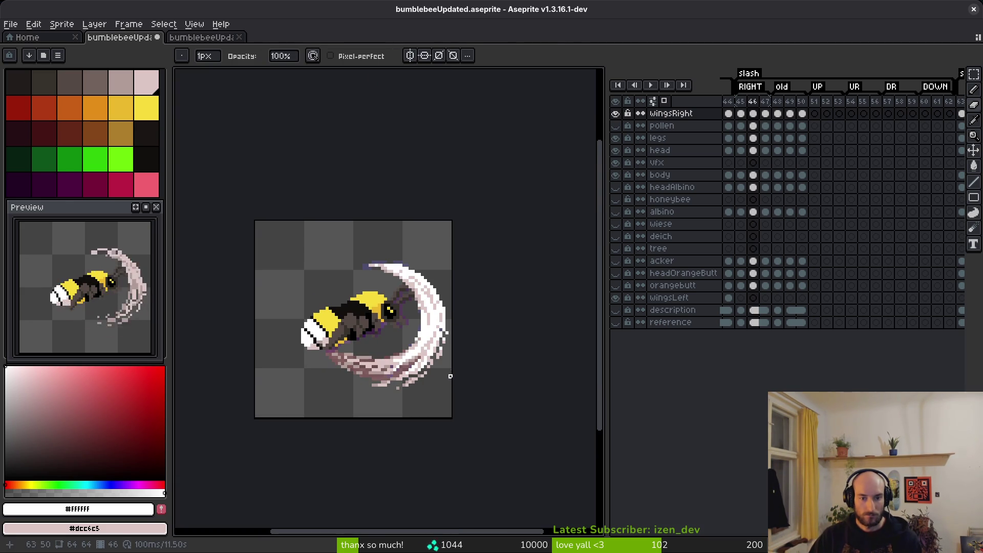
key(".")
scroll(476, 346, "up", 5)
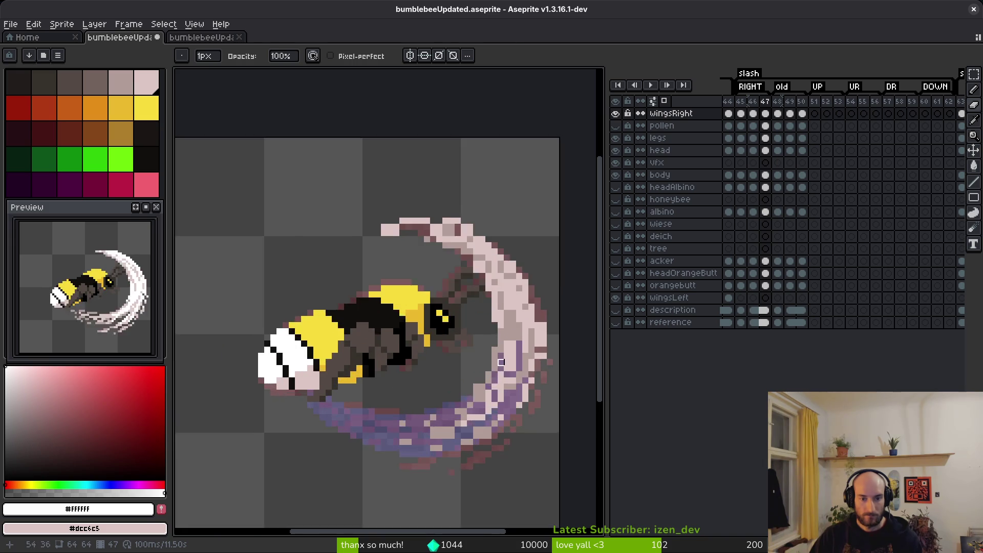
Paint mauve #b19d99 over the light pixels in the slash's lower trail
left_click(405, 373, "alt")
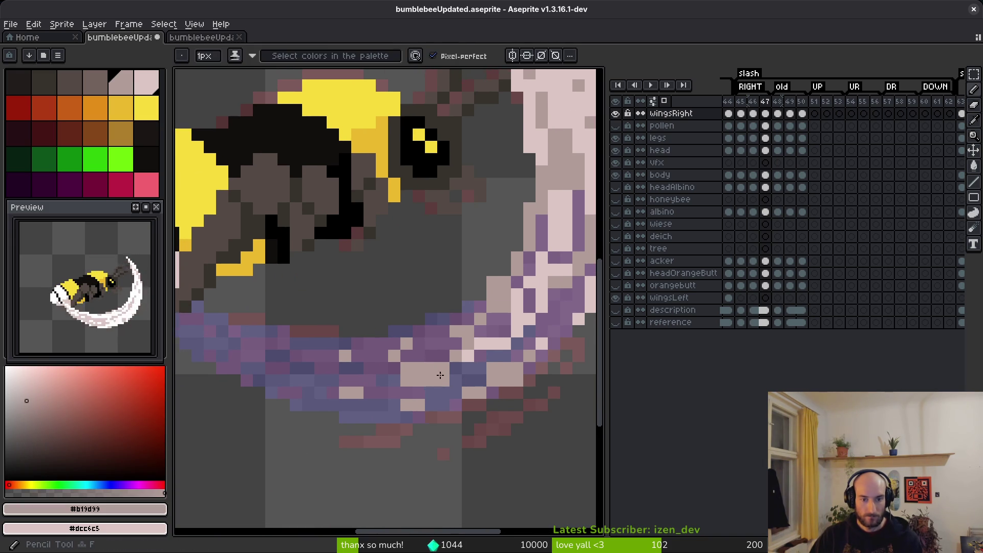
left_click_drag(407, 380, 419, 369)
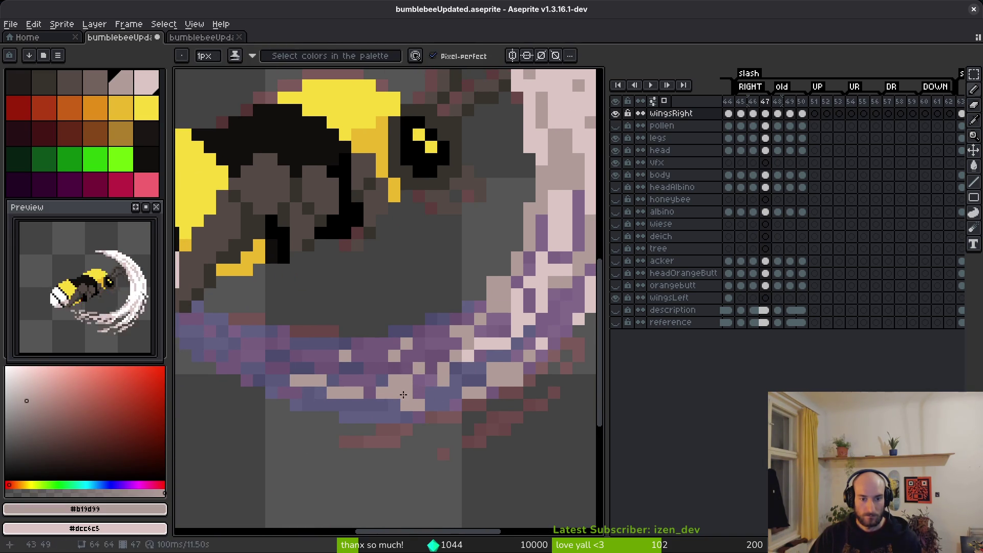
key("e")
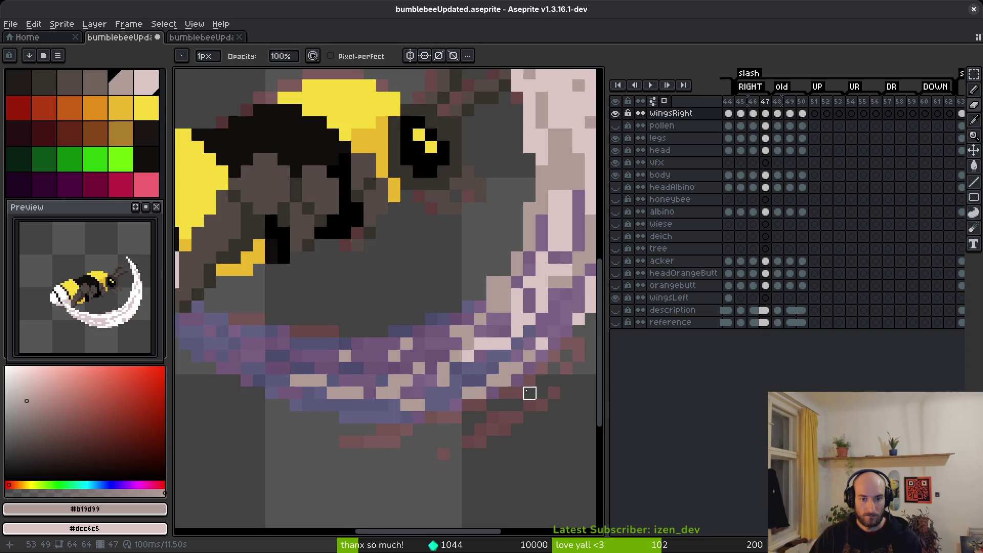
left_click_drag(527, 390, 430, 412)
key("b")
Set pale pink #dcc6c5 as primary and mauve #b19d99 as secondary colour
left_click(394, 399, "alt")
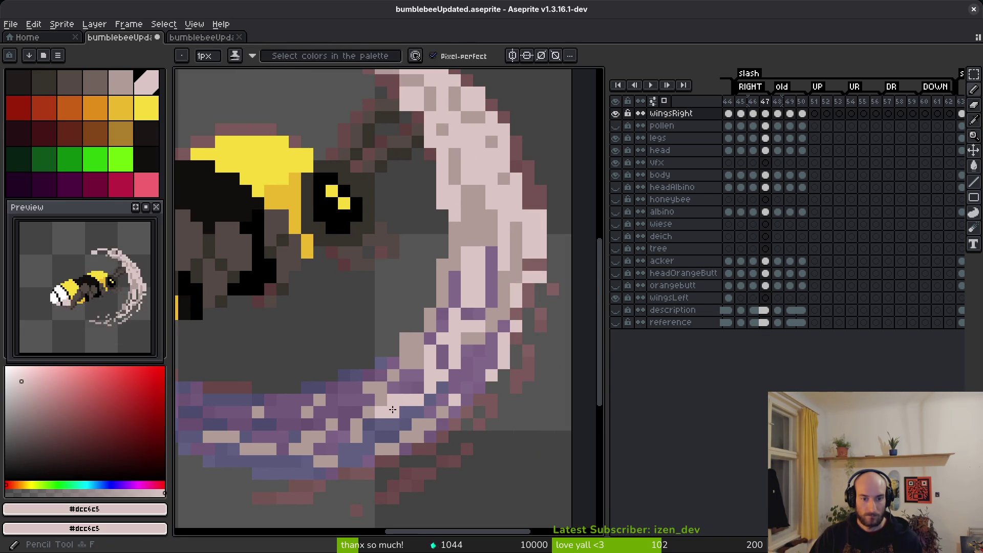
key("e")
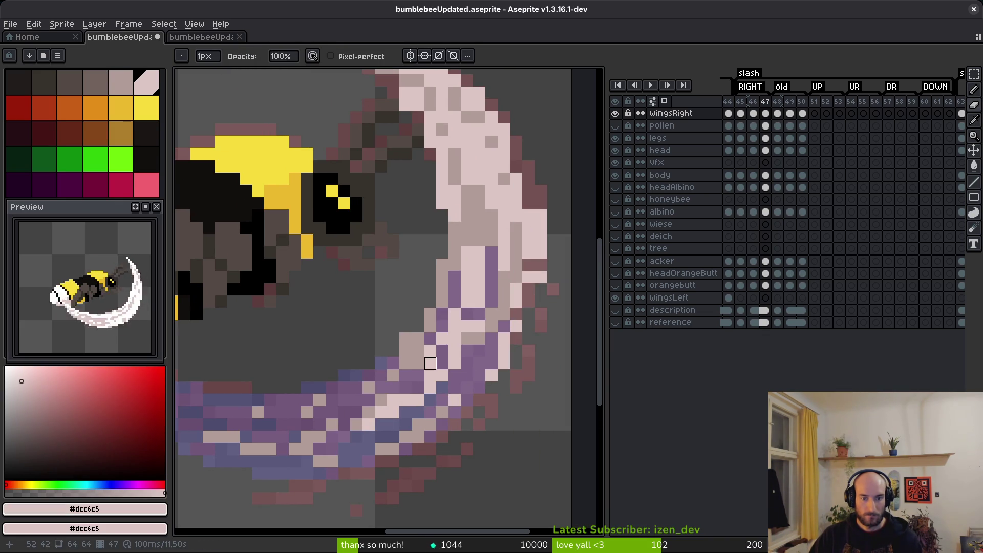
key("b")
key("e")
key("b")
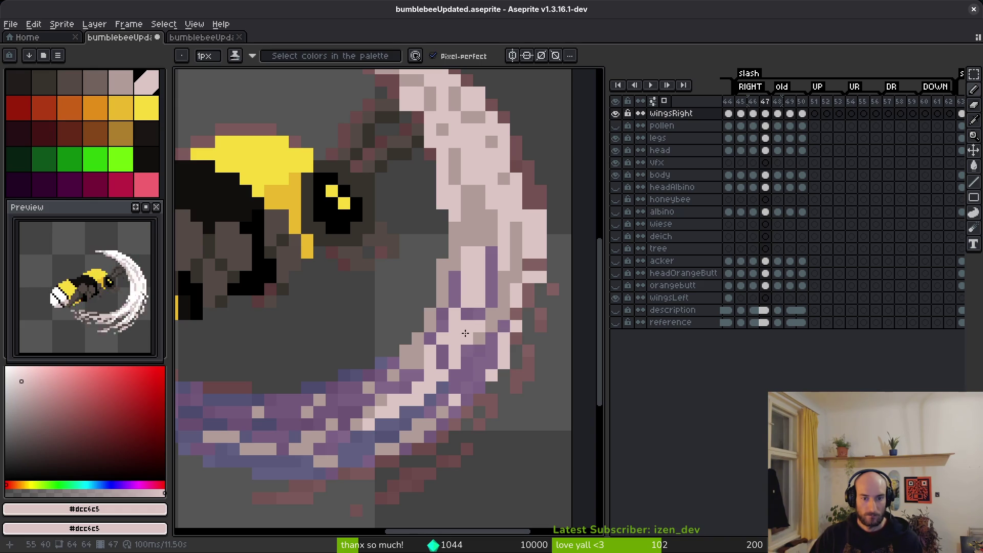
right_click(464, 338, "alt")
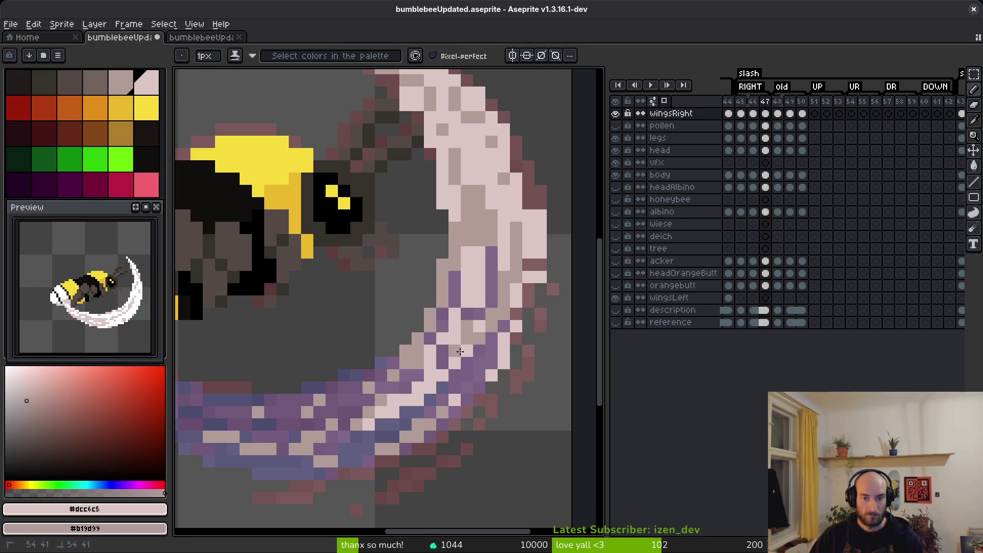
scroll(460, 351, "down", 2)
scroll(417, 408, "up", 4)
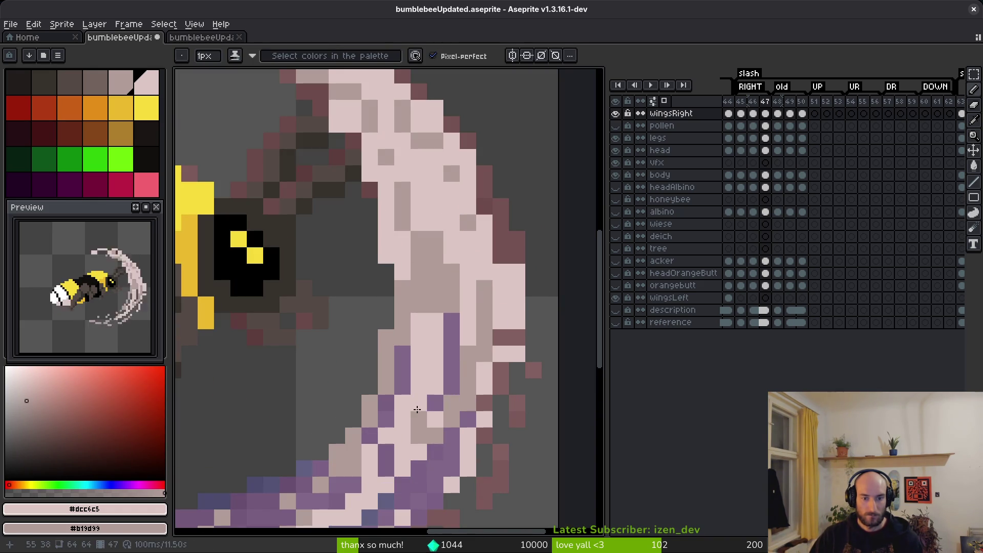
scroll(441, 438, "up", 3)
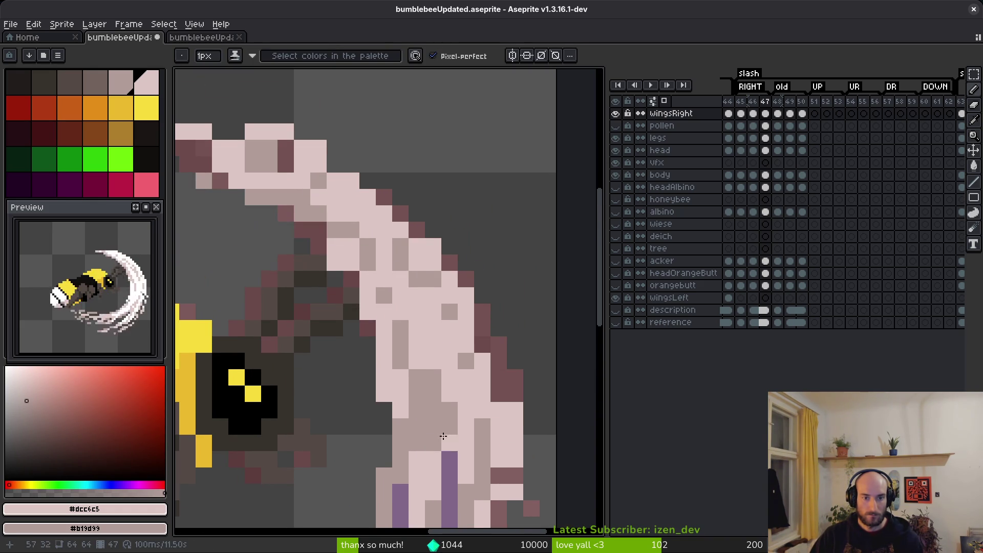
Repaint the slash's inner curve and erase stray pixels on its outer edge
left_click_drag(419, 375, 449, 413)
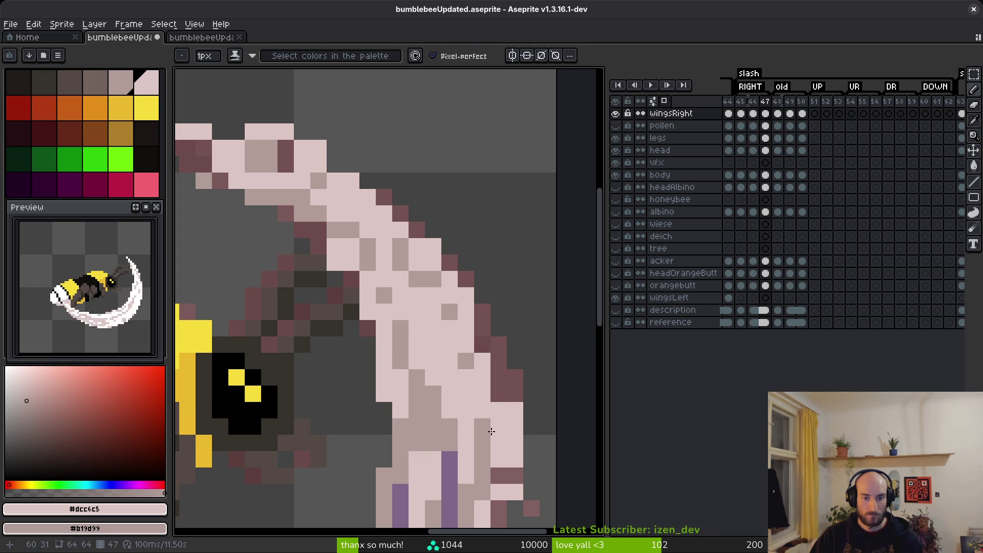
key("e")
left_click_drag(515, 378, 515, 446)
scroll(471, 340, "down", 2)
scroll(337, 295, "up", 3)
scroll(338, 294, "down", 1)
scroll(348, 333, "up", 1)
Recolour one slash pixel beige and a run of slash pixels pale pink
key("f")
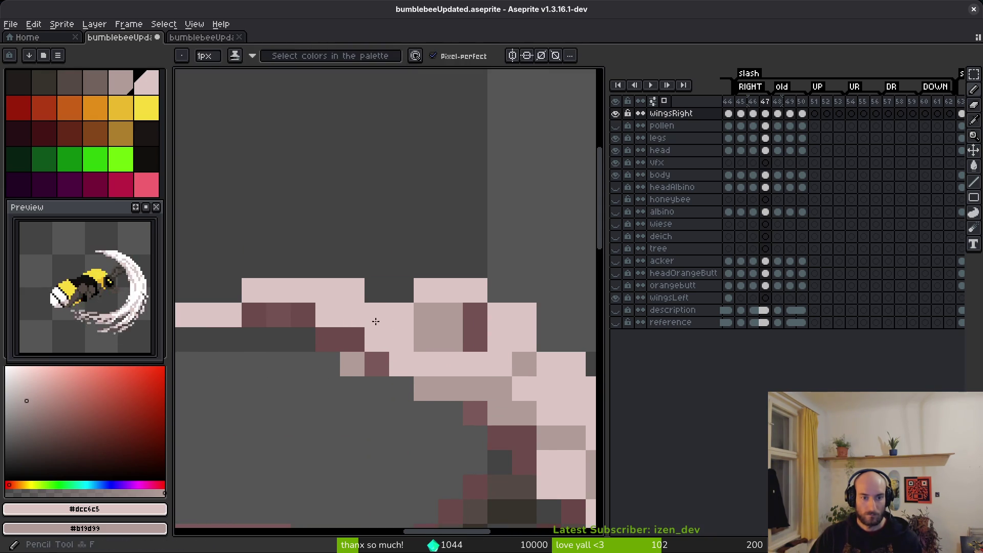
right_click(248, 309)
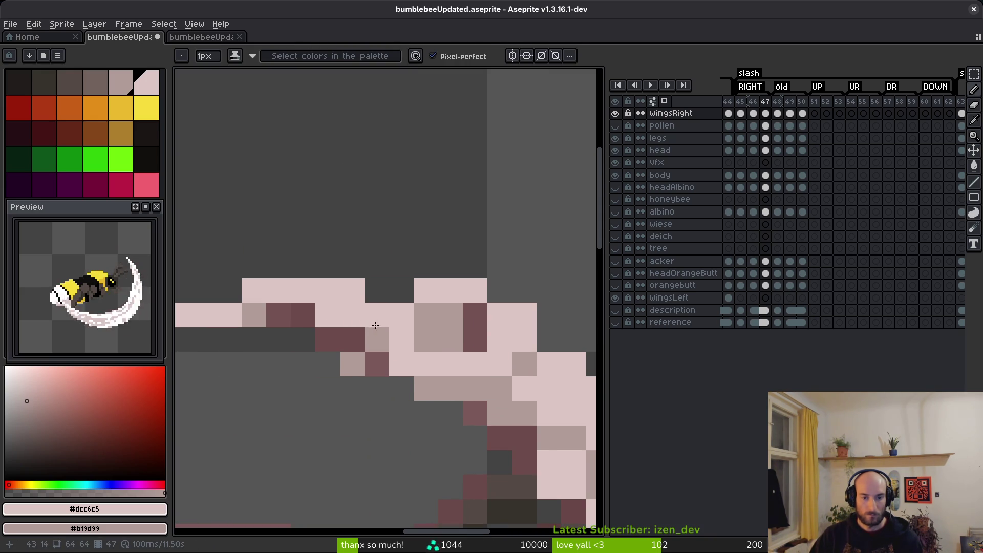
left_click(426, 339)
left_click_drag(465, 313, 481, 315)
mouse_move(494, 339)
left_mouse_down()
mouse_move(371, 295)
mouse_move(318, 256)
left_mouse_up()
scroll(461, 417, "down", 4)
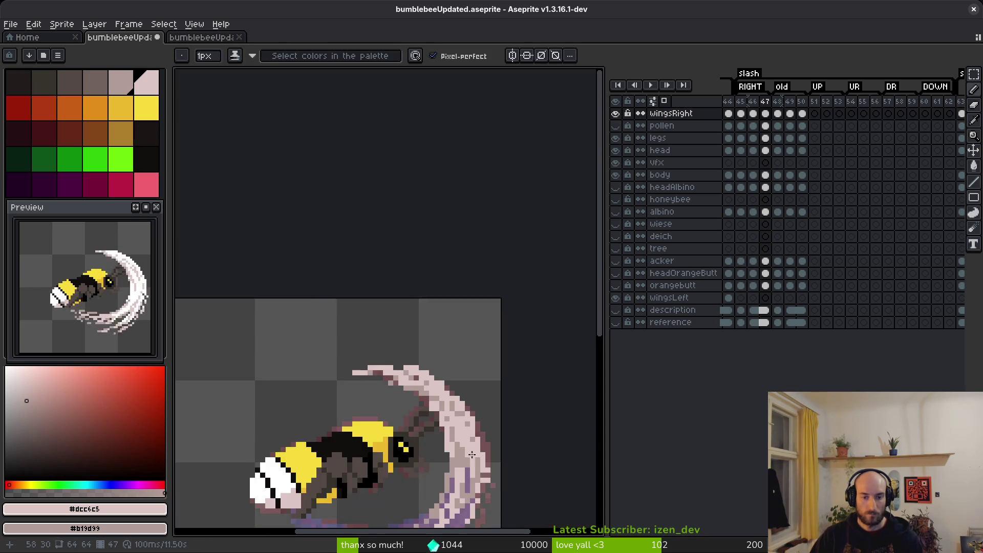
scroll(476, 456, "up", 4)
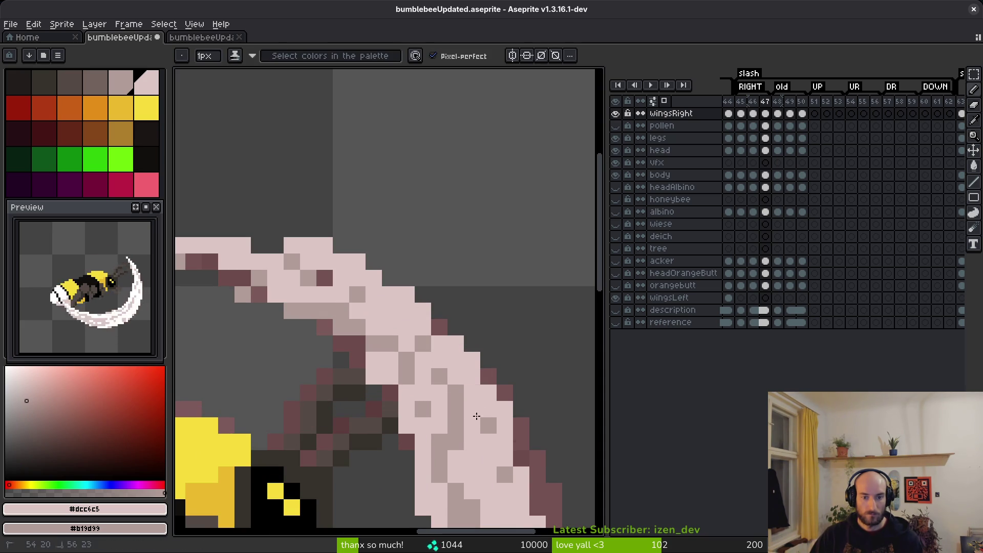
scroll(481, 451, "down", 2)
scroll(409, 374, "up", 3)
scroll(450, 389, "down", 3)
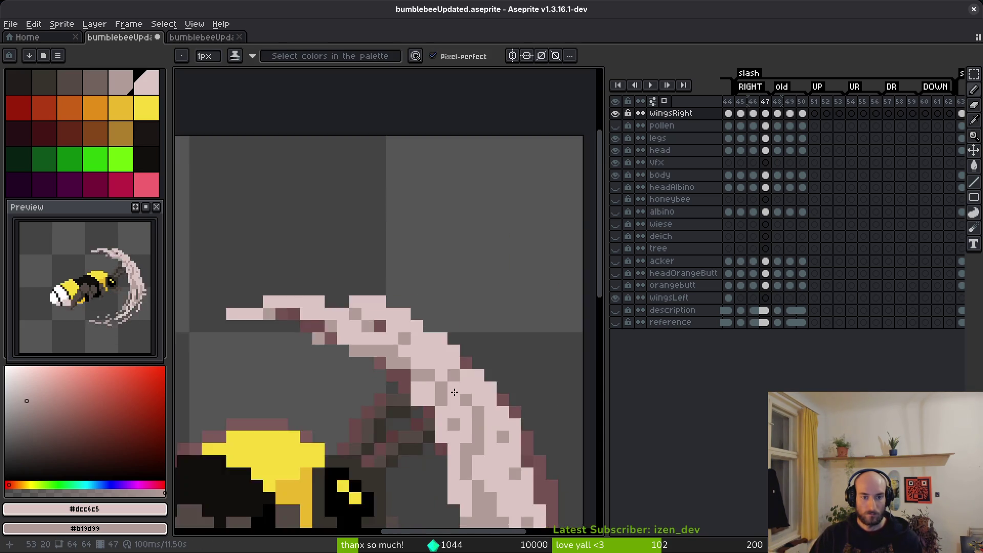
scroll(455, 392, "down", 3)
scroll(419, 348, "up", 3)
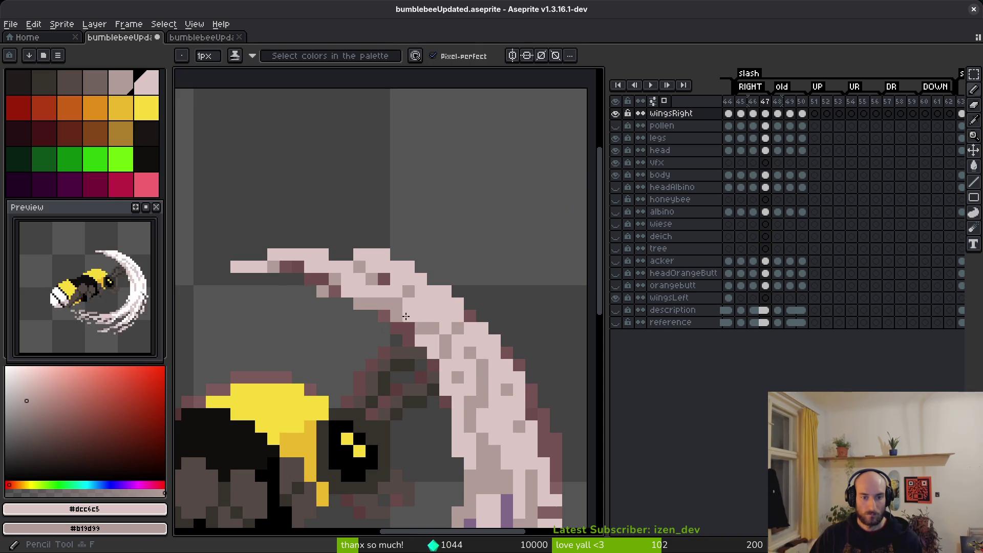
scroll(410, 318, "down", 3)
scroll(439, 271, "up", 4)
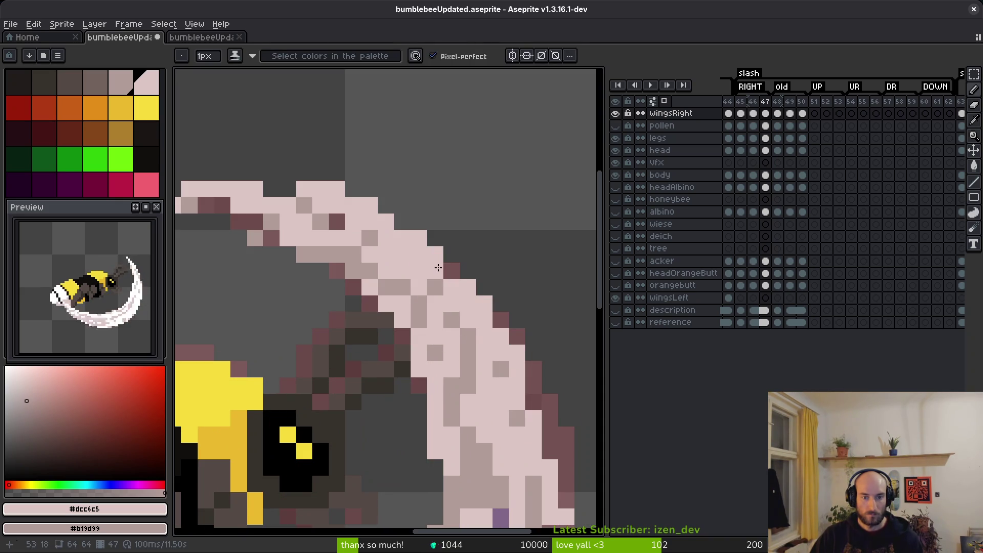
scroll(457, 277, "down", 3)
scroll(359, 204, "up", 3)
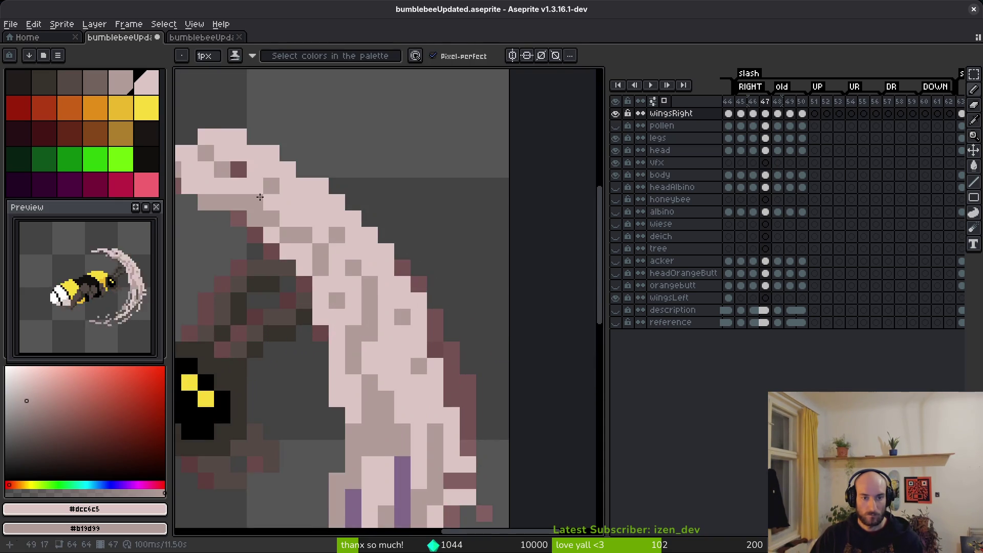
Erase three stray pixels at the slash tip and one on its top edge, darkening an edge pixel
key("e")
left_click(323, 198)
left_click(339, 214)
left_click(290, 198)
key("b")
left_click(355, 231)
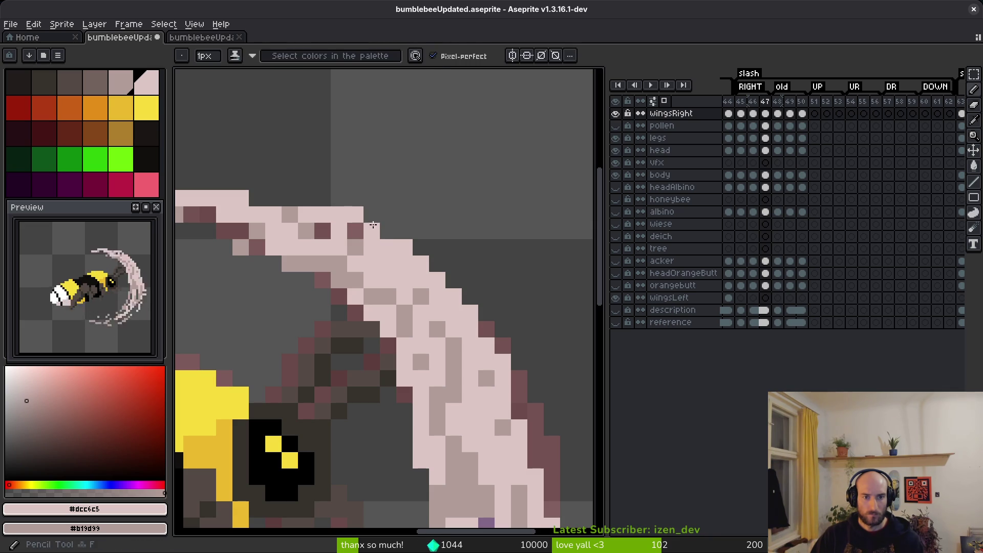
scroll(467, 307, "down", 4)
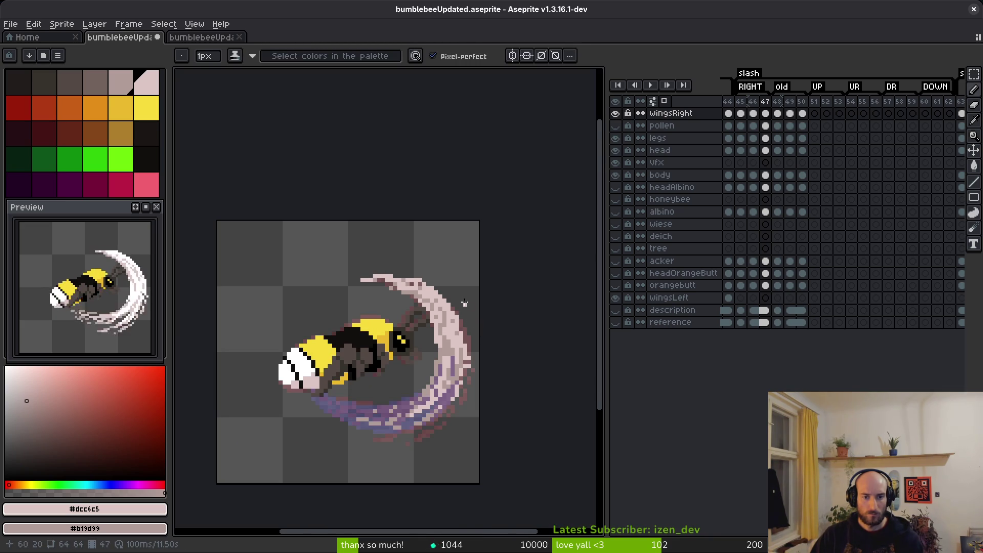
scroll(467, 307, "up", 4)
key("e")
left_click(298, 228)
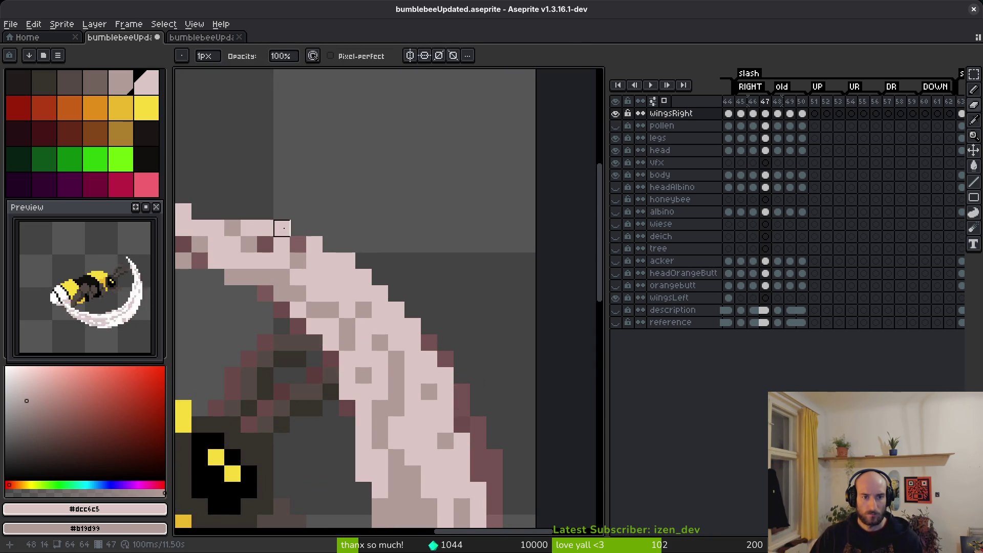
key("b")
Shade the pixels along the slash's outer edge darker
scroll(380, 260, "down", 4)
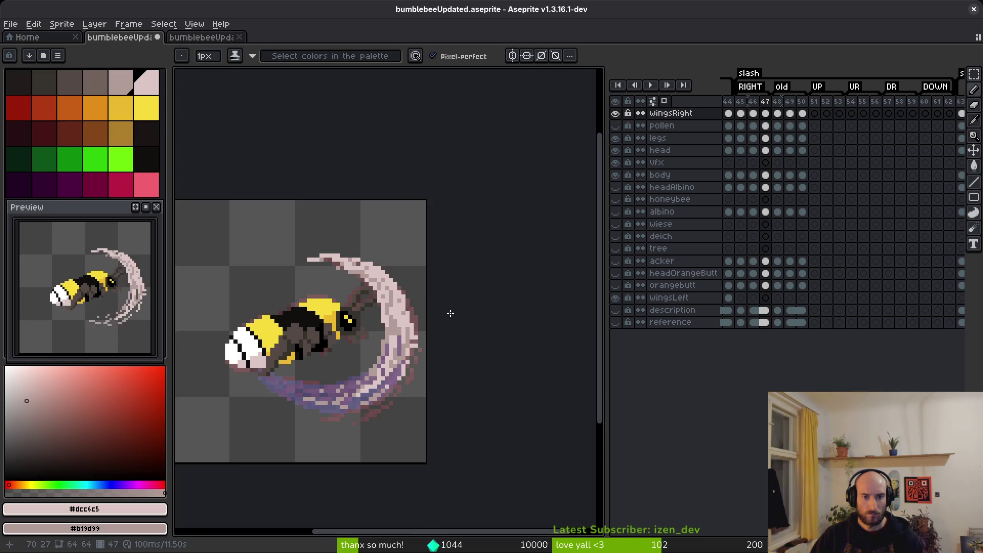
scroll(408, 331, "up", 4)
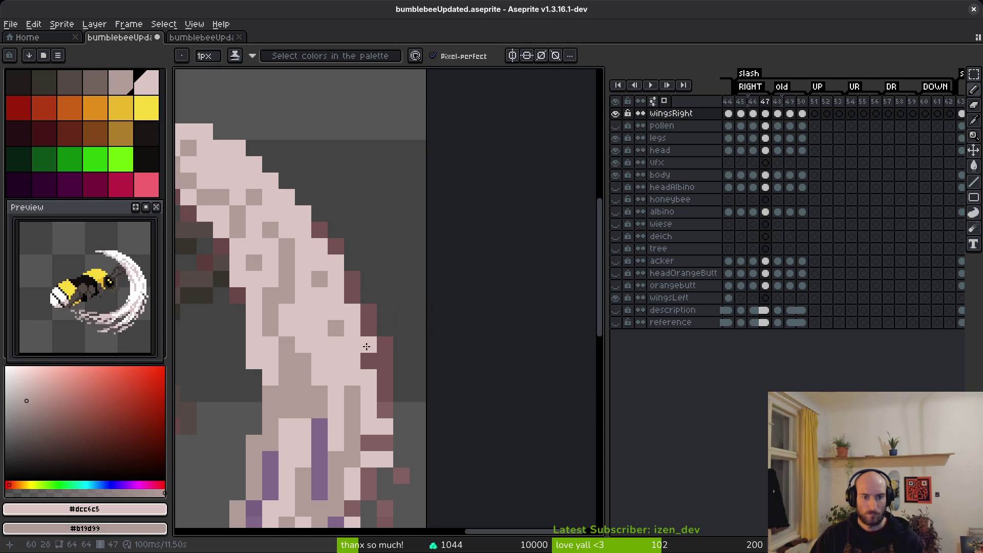
left_click_drag(347, 317, 368, 367)
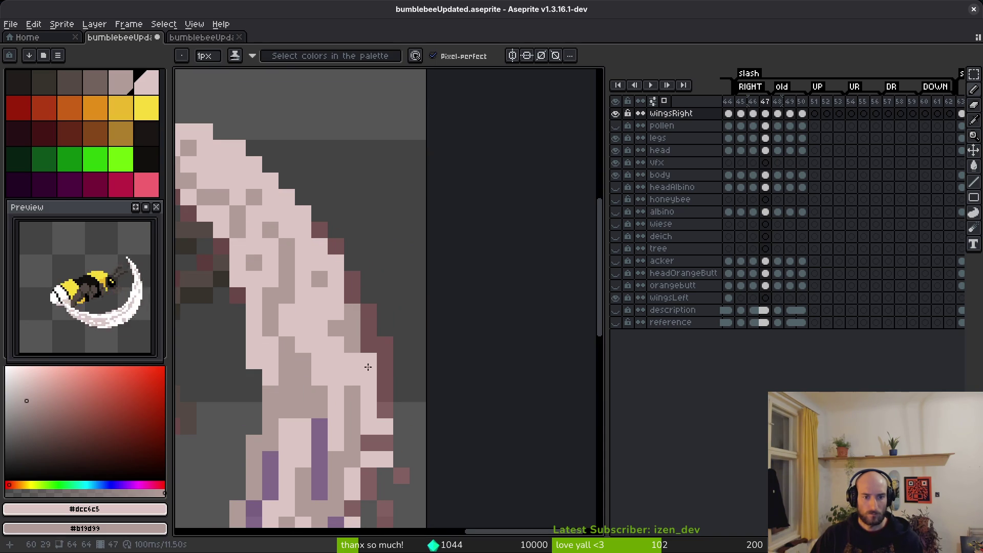
left_click_drag(362, 333, 354, 333)
scroll(365, 355, "down", 3)
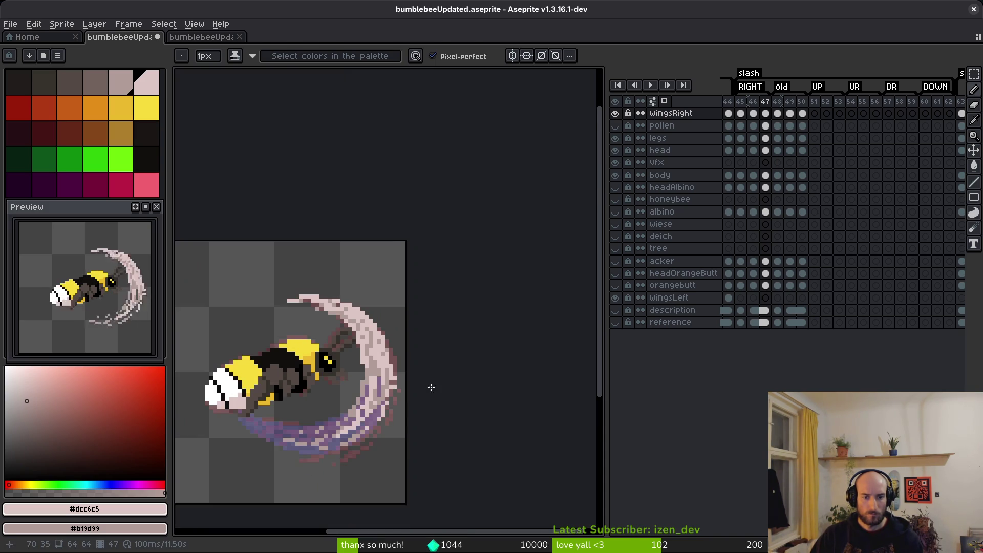
scroll(380, 378, "up", 2)
scroll(380, 378, "up", 2)
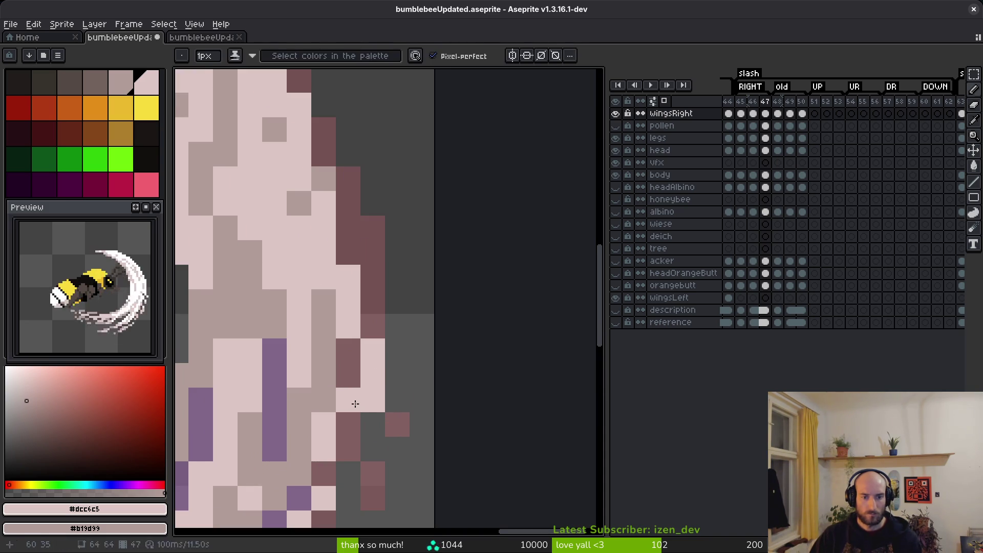
scroll(454, 420, "down", 3)
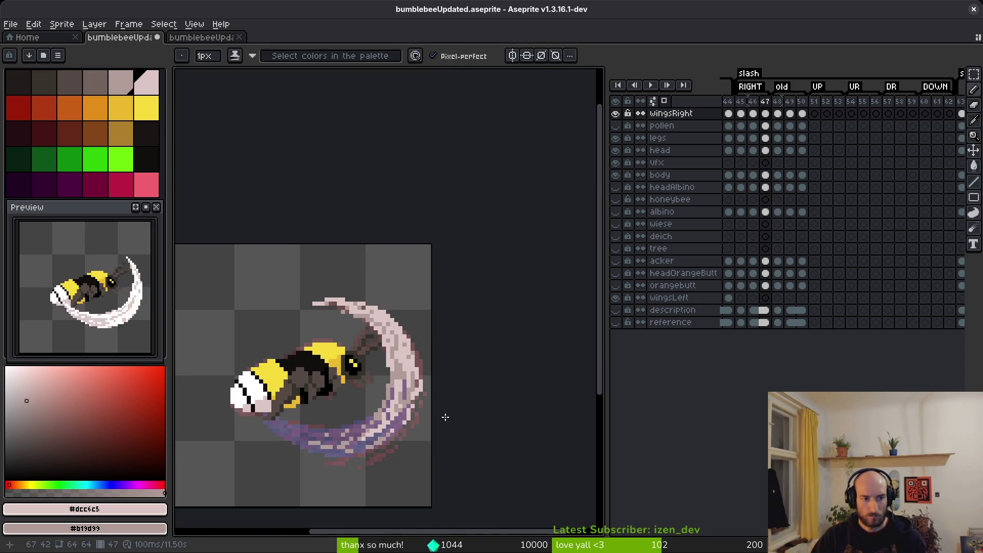
scroll(397, 431, "up", 4)
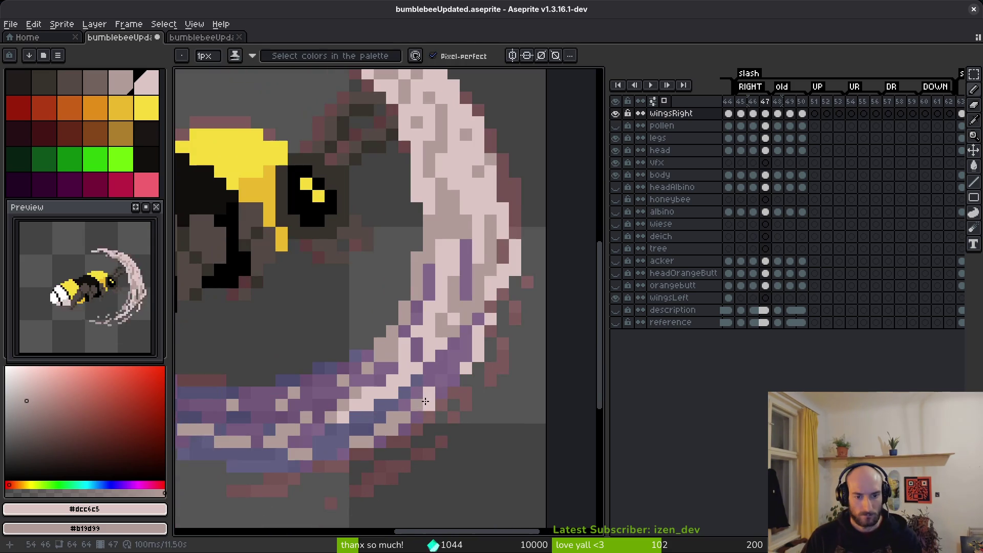
scroll(450, 336, "down", 1)
scroll(450, 337, "up", 2)
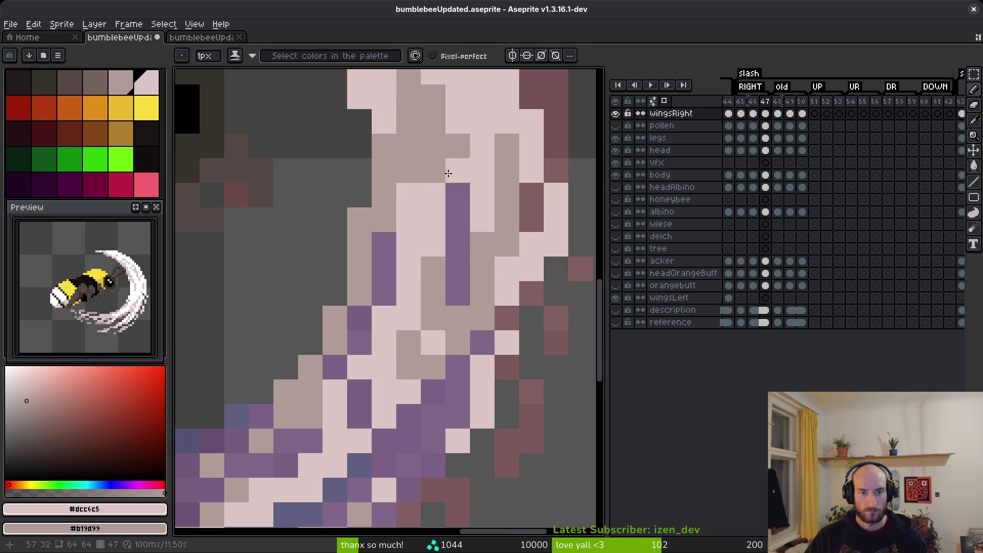
Recolour scattered slash pixels to beige, purple, light pink and tan
right_click(408, 195)
left_click(386, 245)
left_click(455, 287)
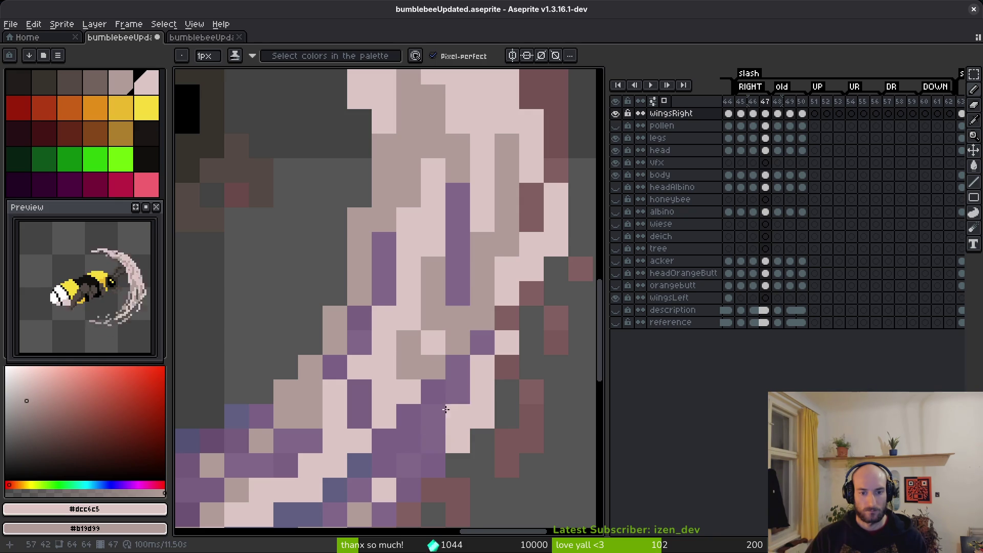
left_click_drag(439, 444, 479, 330)
right_click(497, 301)
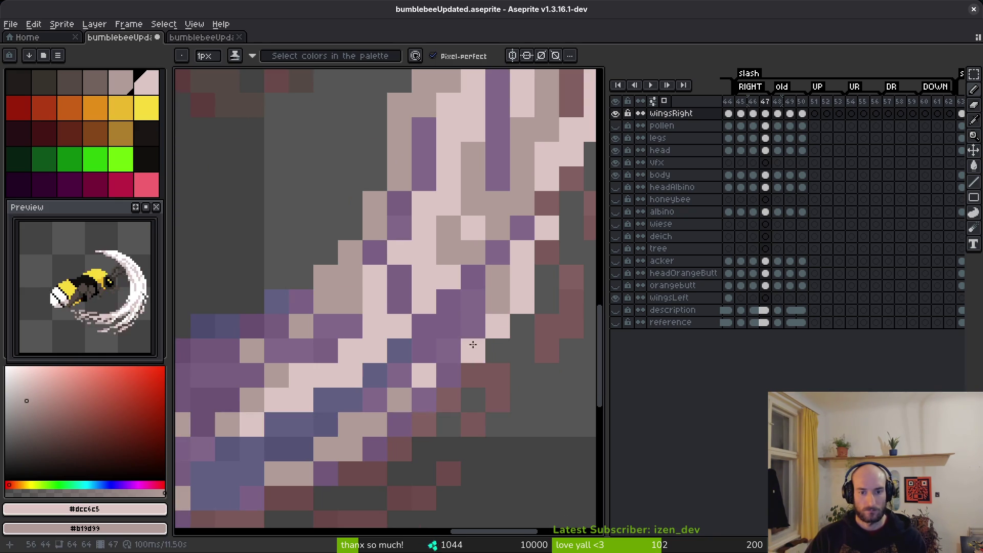
scroll(481, 419, "down", 8)
scroll(469, 395, "up", 5)
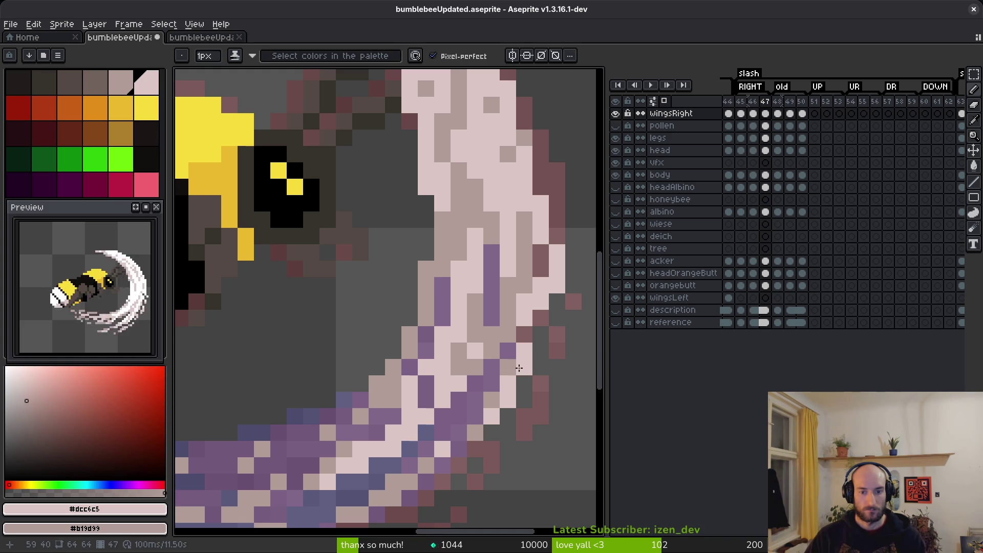
scroll(530, 369, "down", 4)
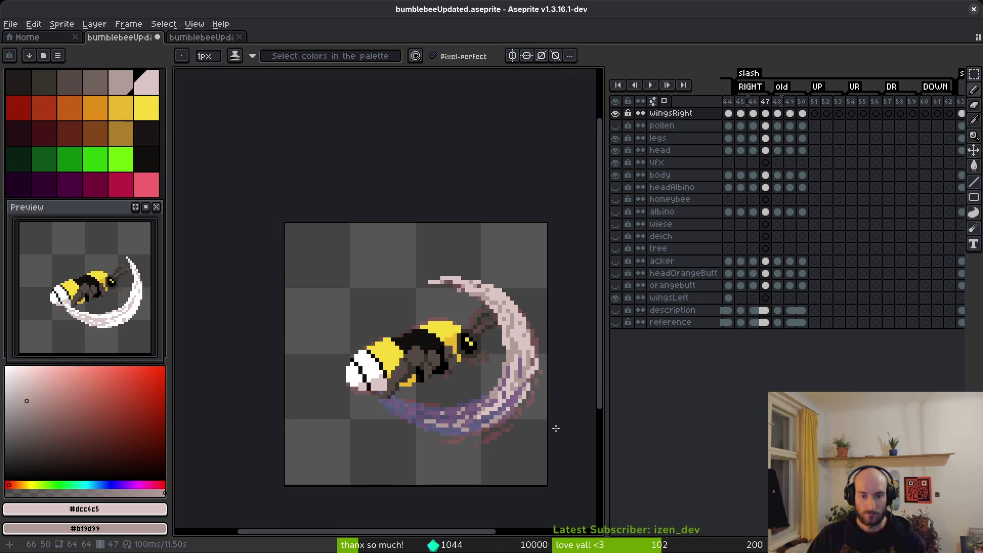
scroll(534, 371, "up", 3)
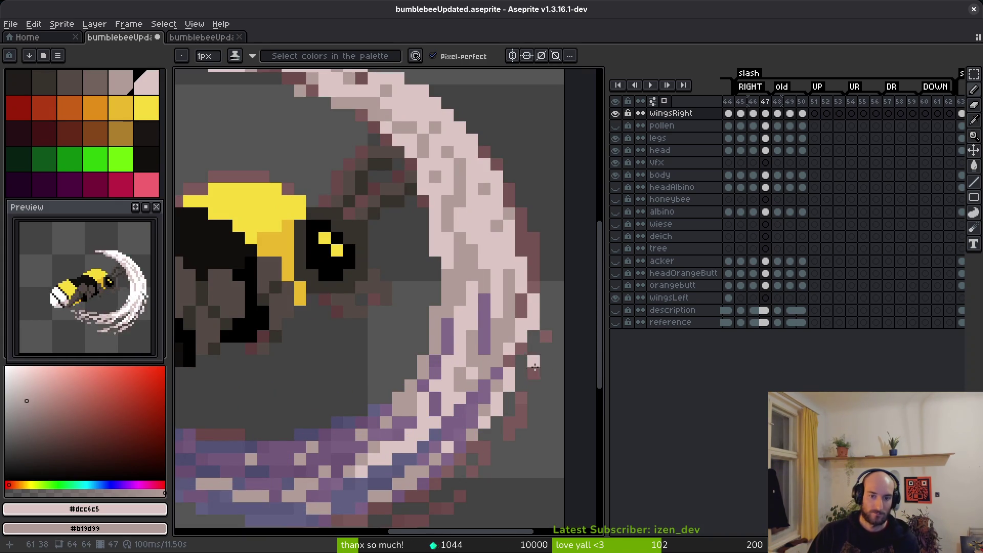
scroll(534, 370, "down", 3)
scroll(532, 358, "up", 3)
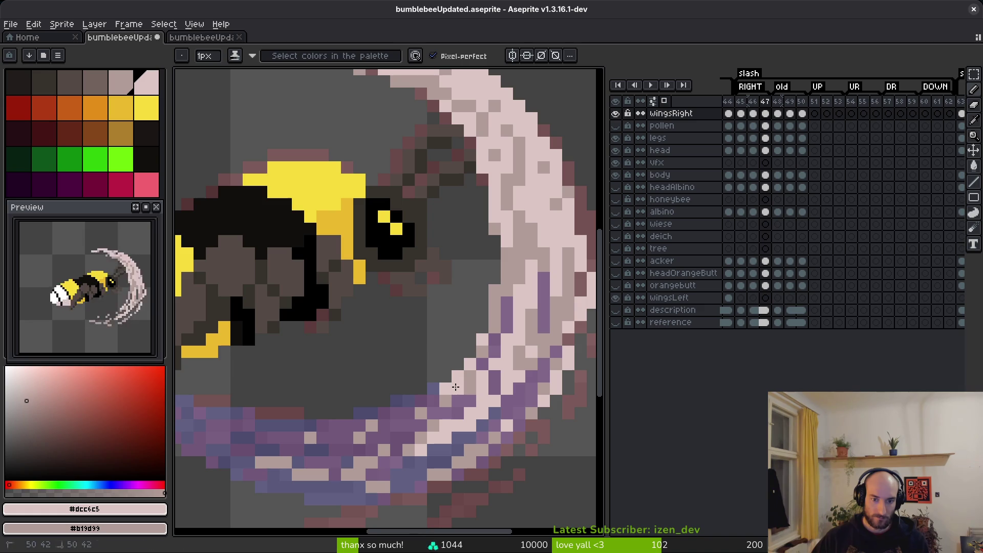
scroll(433, 399, "down", 5)
scroll(505, 420, "up", 5)
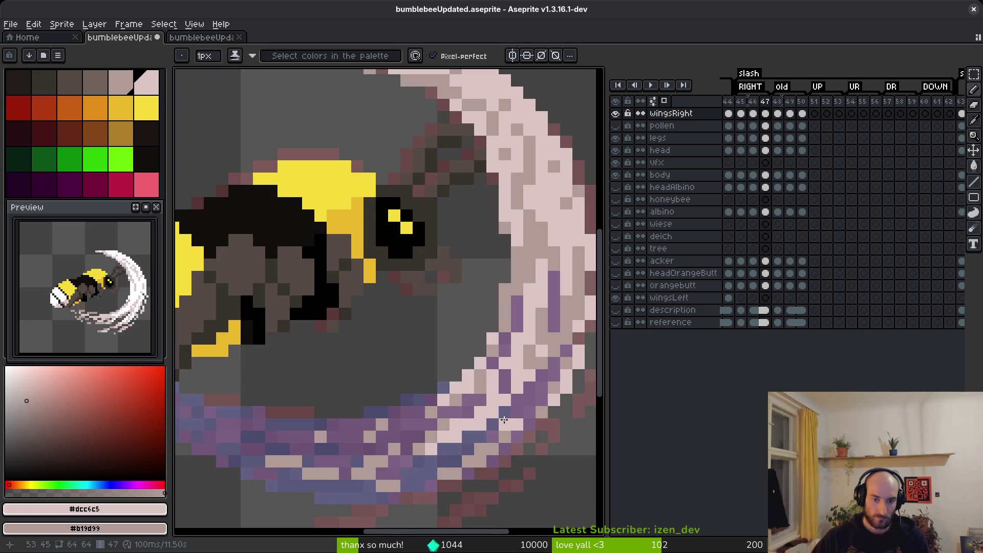
scroll(468, 389, "down", 4)
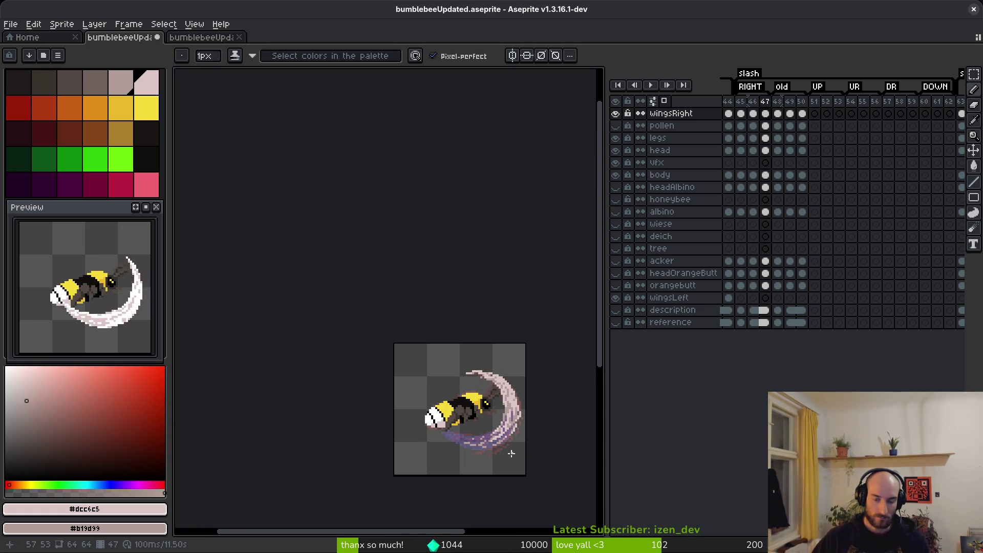
scroll(512, 440, "up", 4)
scroll(522, 415, "up", 5)
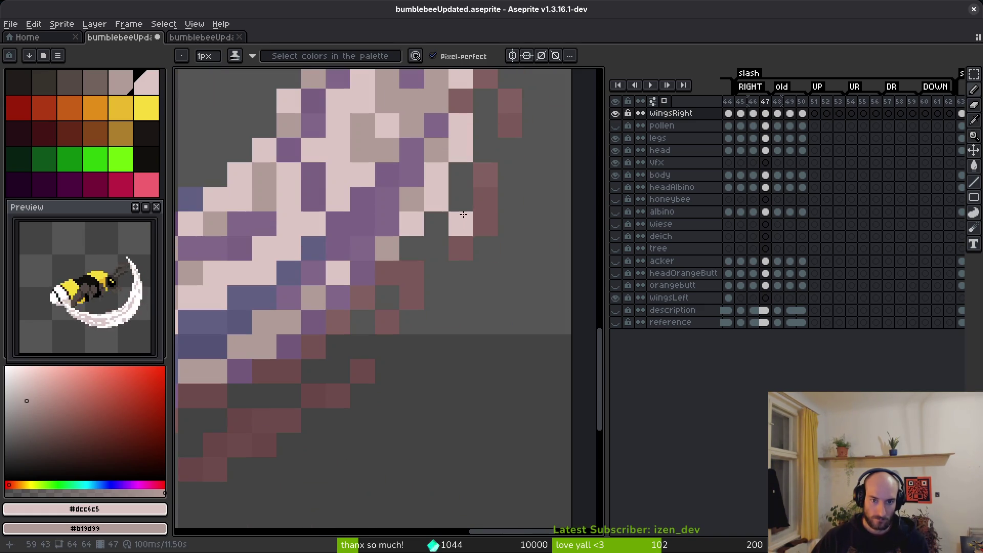
Draw a tan stroke down the slash's right edge and lighten two pixels to pale pink
mouse_move(436, 220)
left_mouse_down()
mouse_move(436, 247)
mouse_move(389, 344)
left_mouse_up()
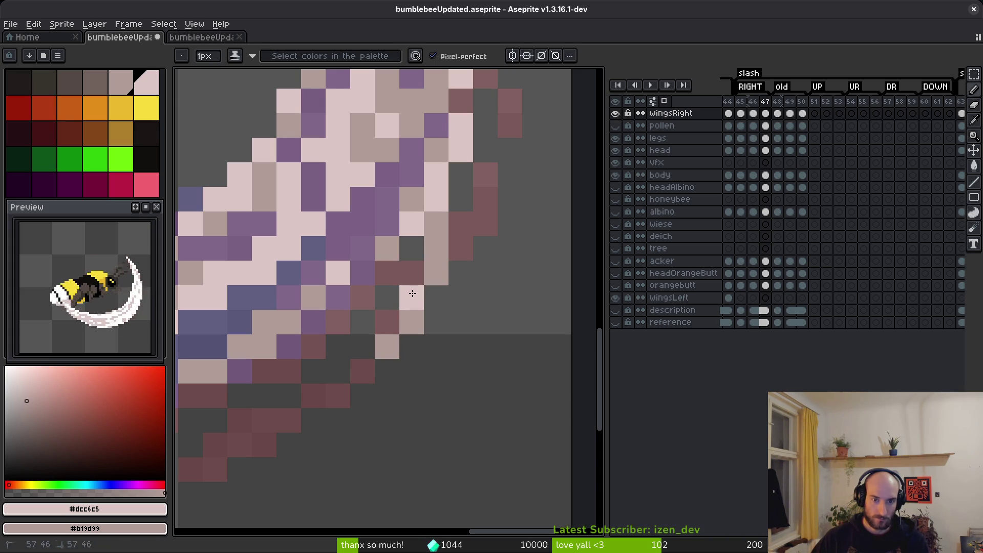
left_click(387, 340)
left_click(374, 368)
scroll(461, 386, "down", 5)
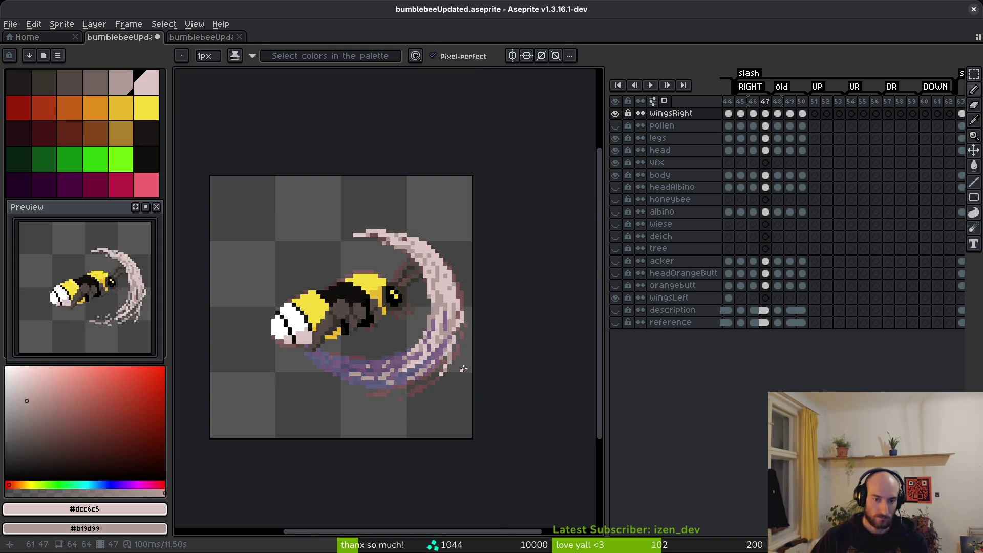
scroll(420, 358, "up", 4)
Move the tan tip pixels using Magic Wand and Lasso selections, then erase a stray tip pixel
key("w")
left_click(415, 352)
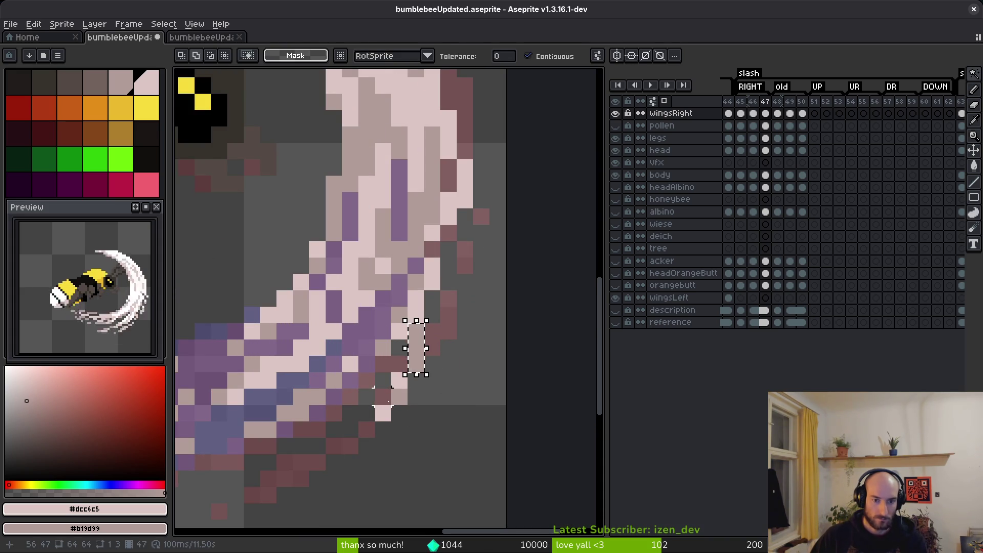
key("q")
mouse_move(445, 358)
left_mouse_down()
mouse_move(333, 410)
mouse_move(435, 385)
mouse_move(449, 364)
left_mouse_up()
key("e")
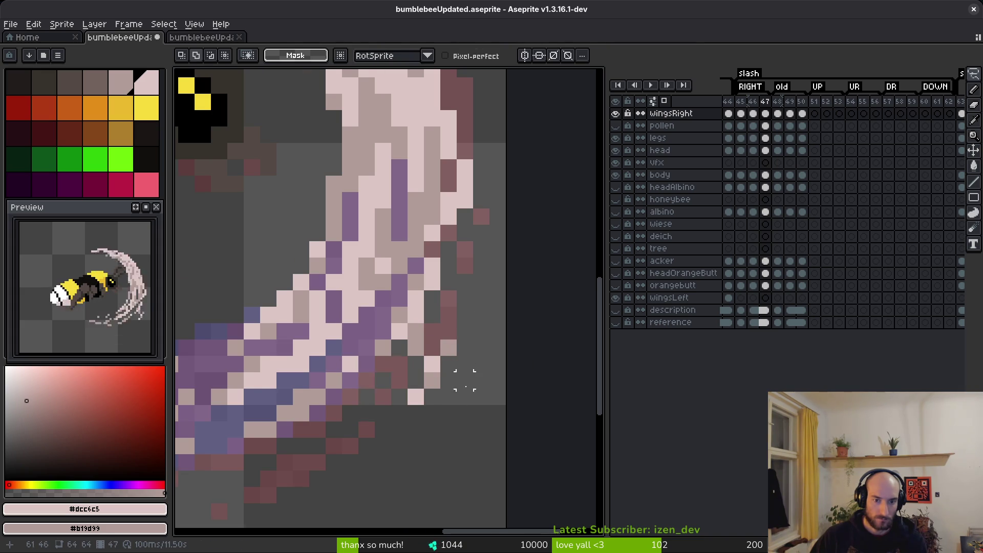
scroll(461, 376, "down", 5)
scroll(481, 415, "up", 5)
left_click(427, 344)
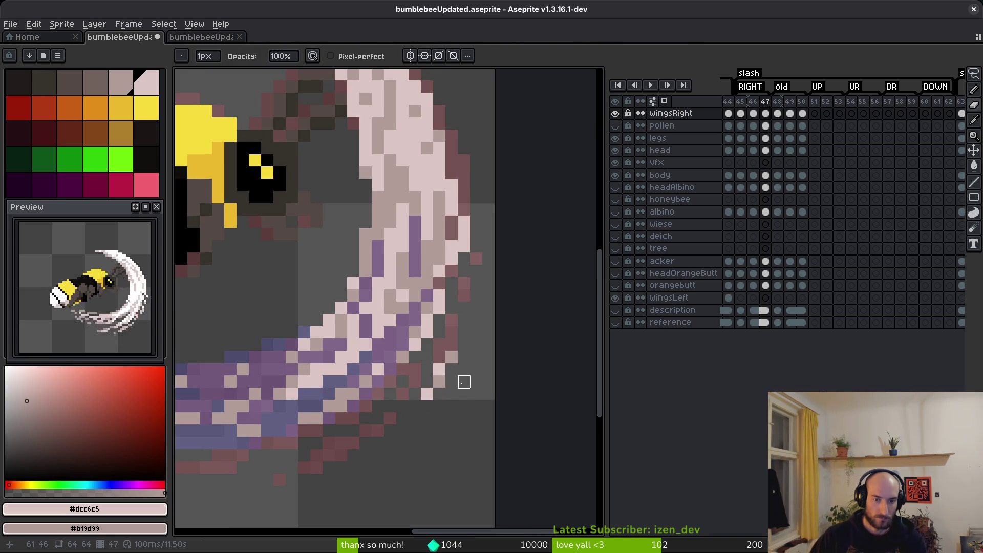
key("b")
Reposition the block of pixels beside the slash edge with a rectangular selection
scroll(497, 401, "down", 5)
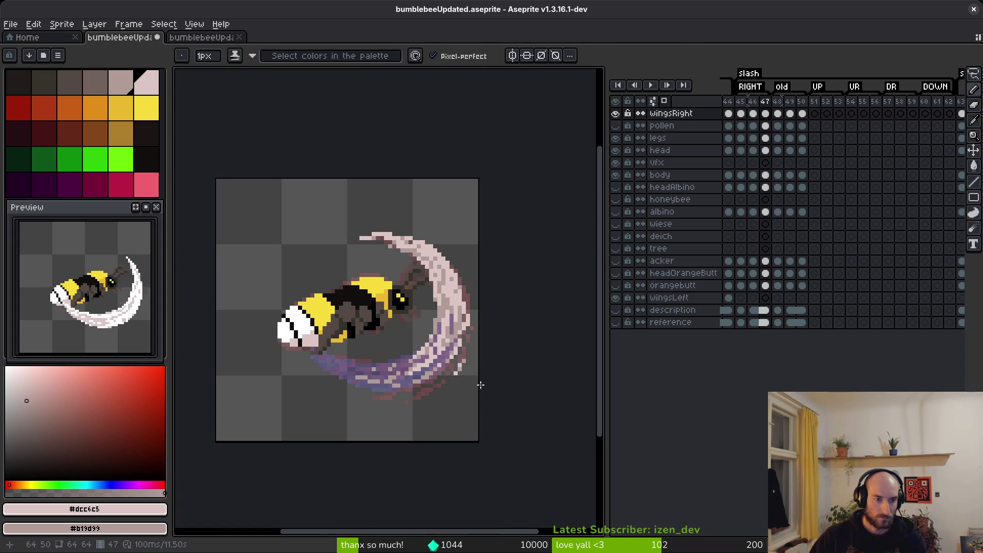
scroll(481, 387, "up", 2)
scroll(432, 382, "up", 2)
key("m")
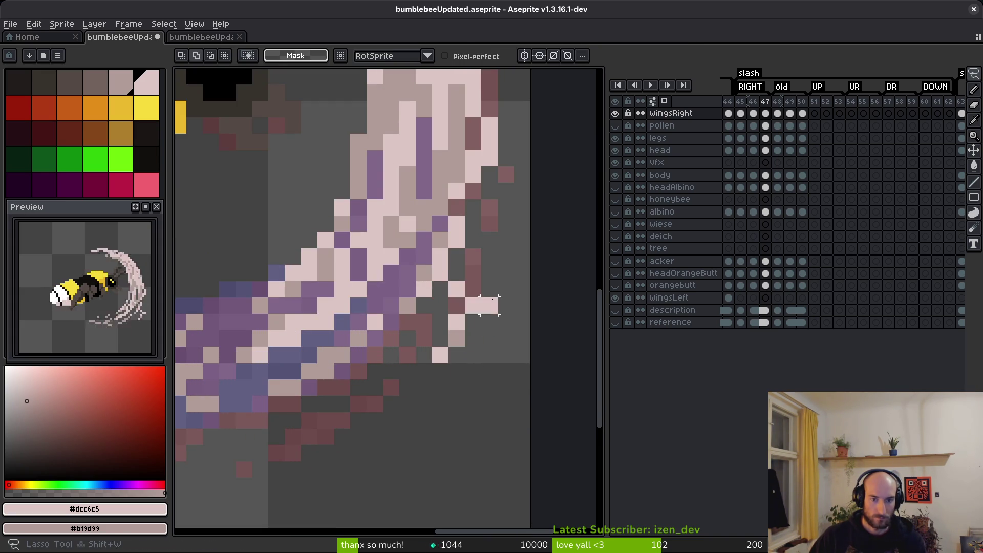
left_click_drag(413, 261, 516, 365)
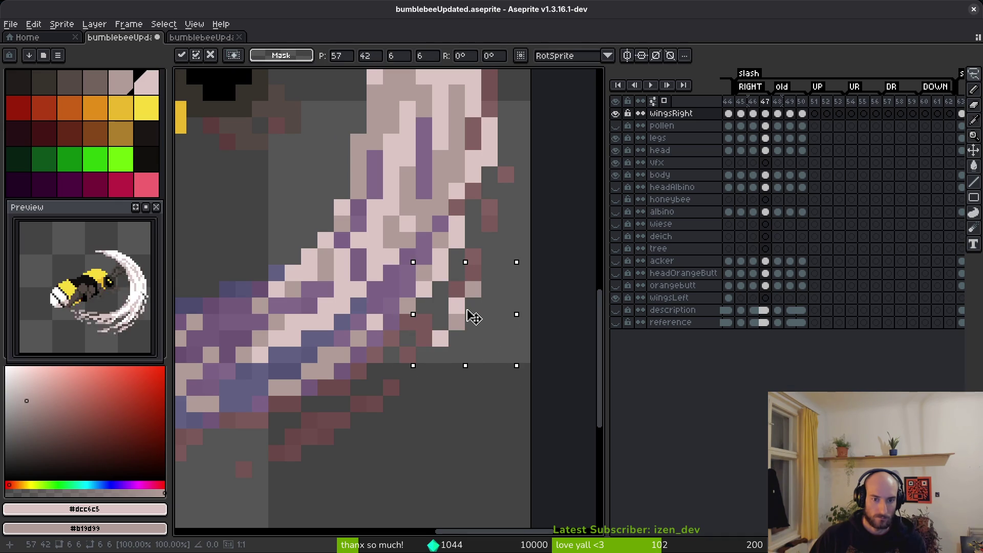
key("ctrl+d")
Repaint the slash edge in pale pink #dcc6c5 and mauve #b19d99, then return to frame 46
left_click(472, 289, "alt")
key("b")
left_click(456, 306, "alt")
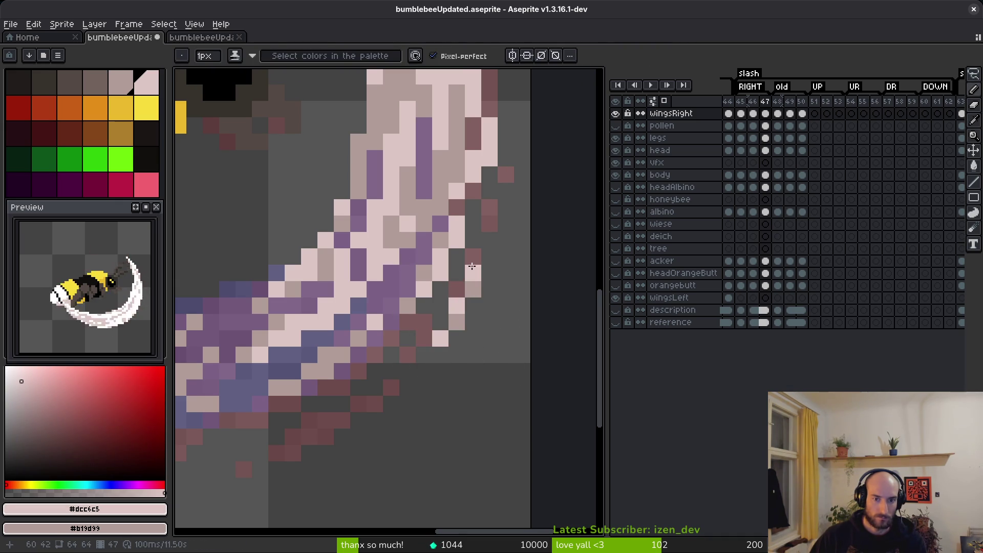
left_click_drag(475, 294, 472, 307)
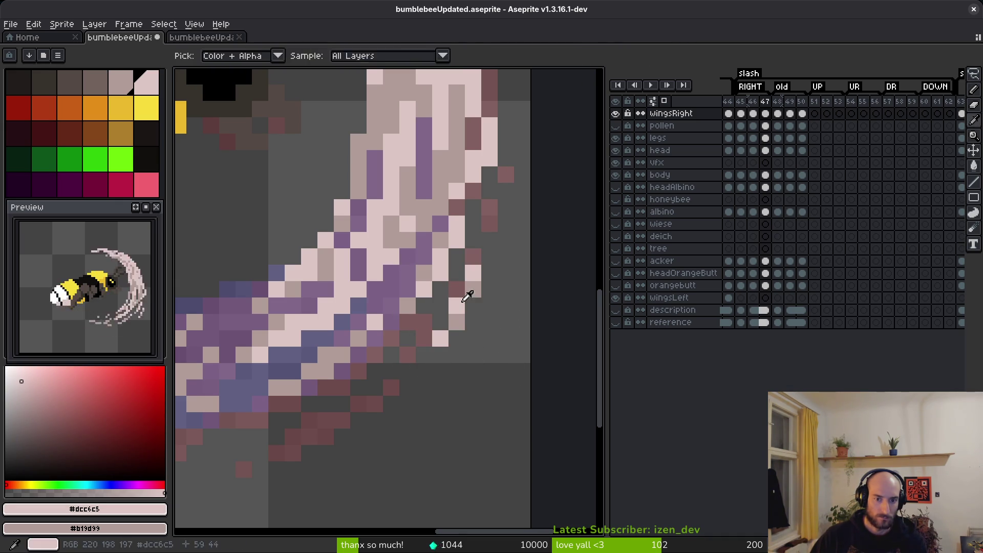
left_click(472, 291, "alt")
left_click(456, 306)
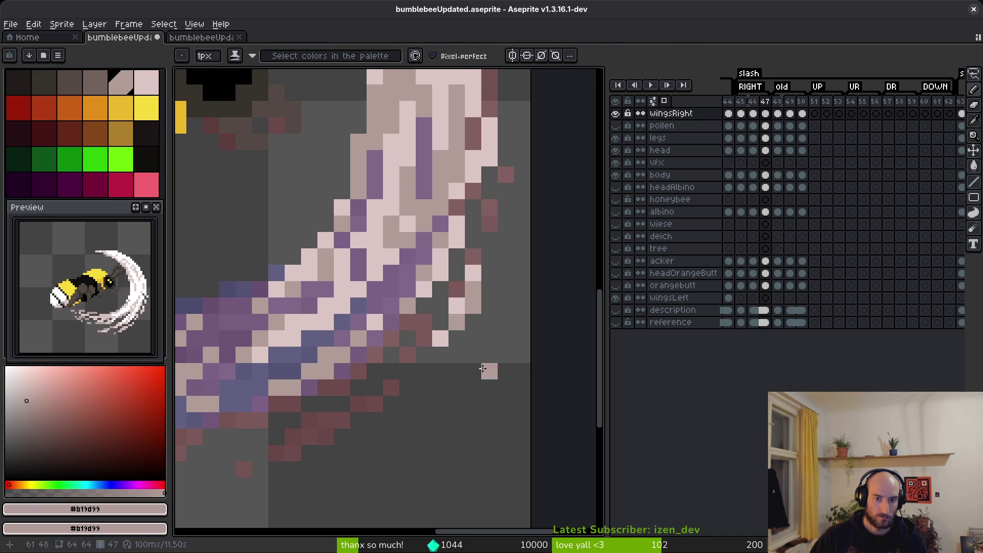
scroll(477, 370, "down", 3)
key("comma")
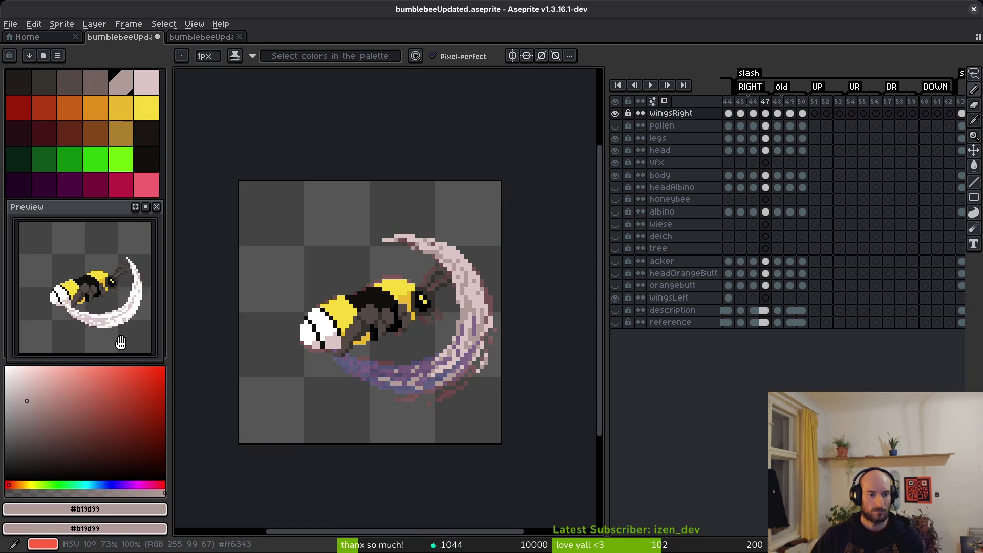
scroll(512, 348, "up", 3)
Paint two darker edge pixels and a white column along the slash's outer edge, undoing a stray tip pixel
scroll(493, 338, "up", 2)
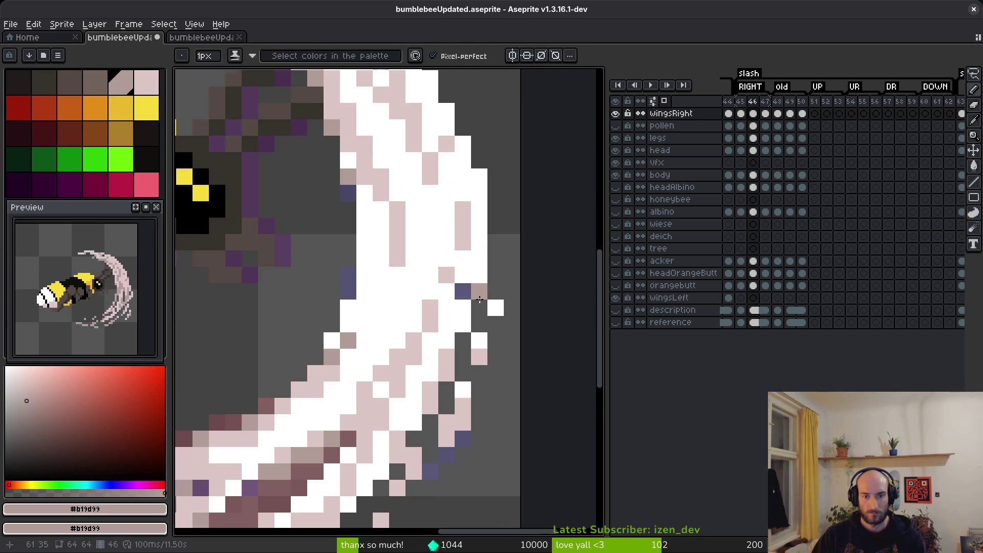
left_click(490, 284)
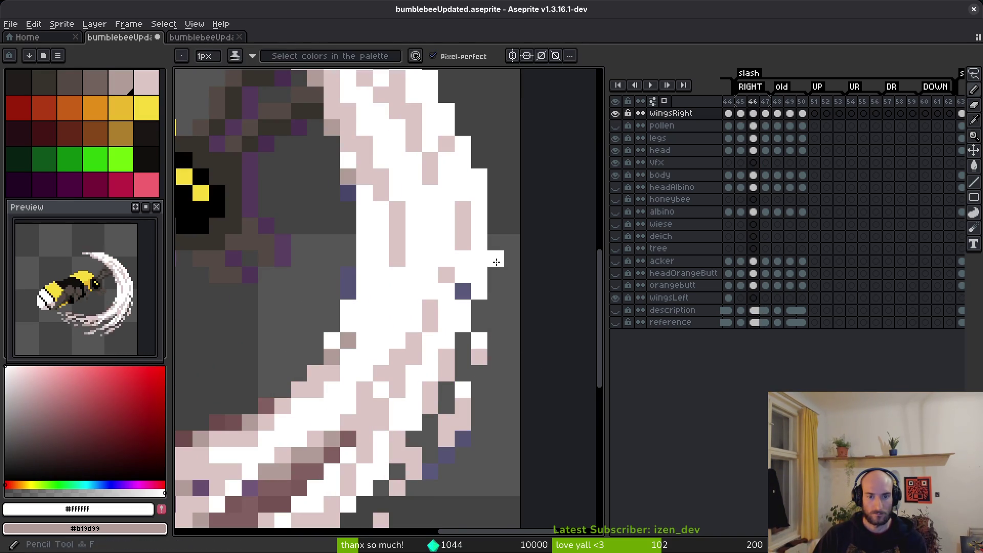
left_click(478, 258)
left_click(479, 275)
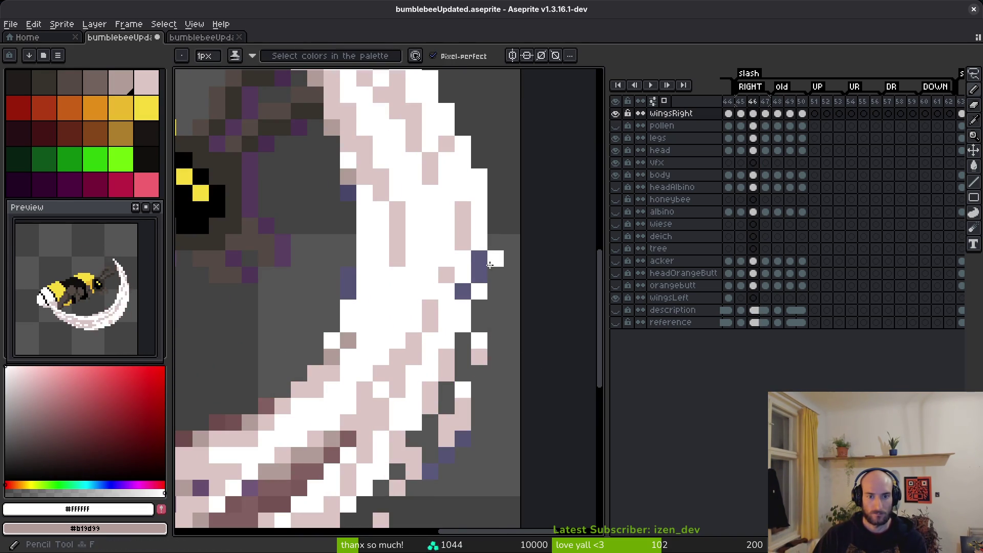
left_click_drag(495, 258, 495, 308)
left_click(496, 339)
key("ctrl+z")
Toggle between the Eraser and Pencil while checking the slash, then save bumblebeeUpdated.aseprite
scroll(485, 350, "down", 6)
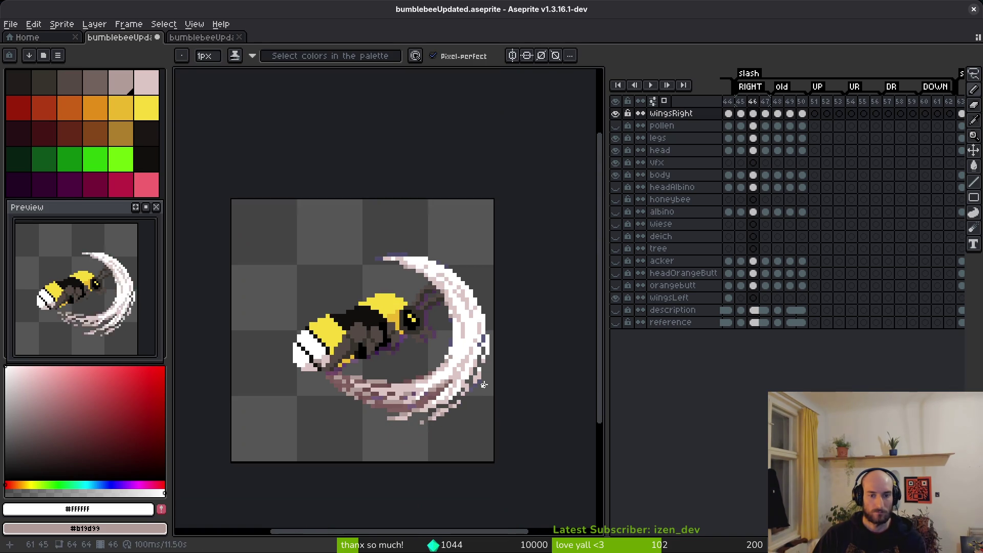
scroll(488, 352, "up", 3)
scroll(488, 353, "up", 3)
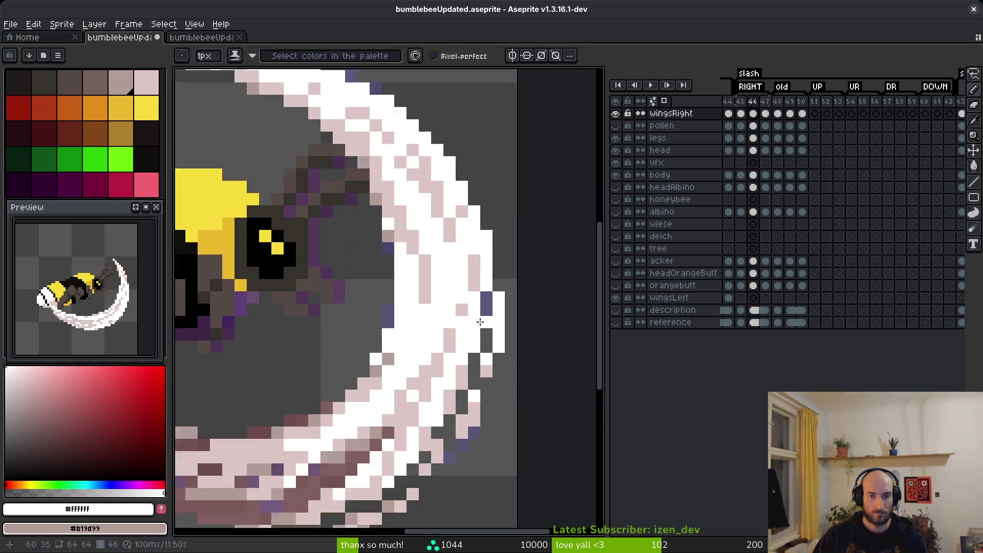
key("g")
key("e")
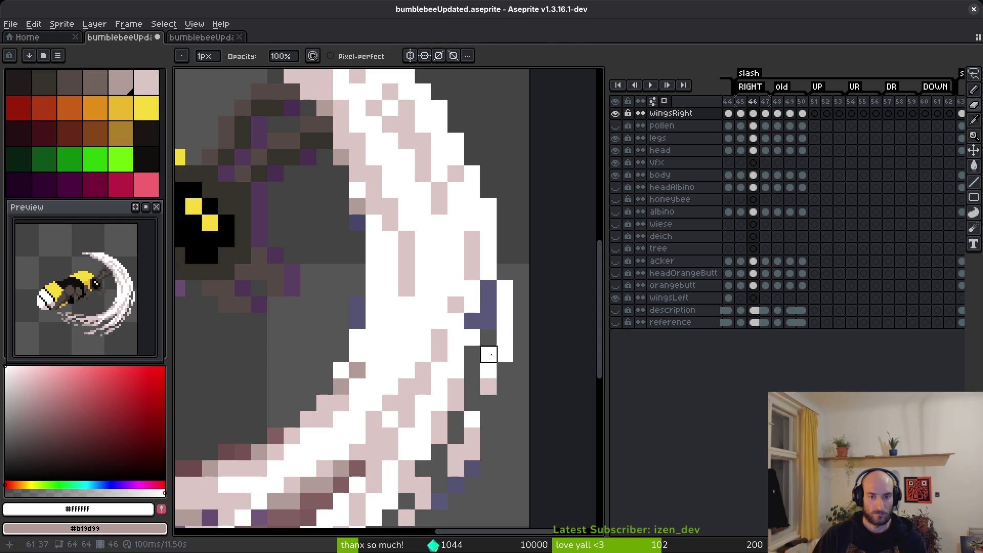
key("b")
scroll(517, 390, "down", 5)
scroll(514, 383, "down", 4)
scroll(510, 376, "up", 7)
key("e")
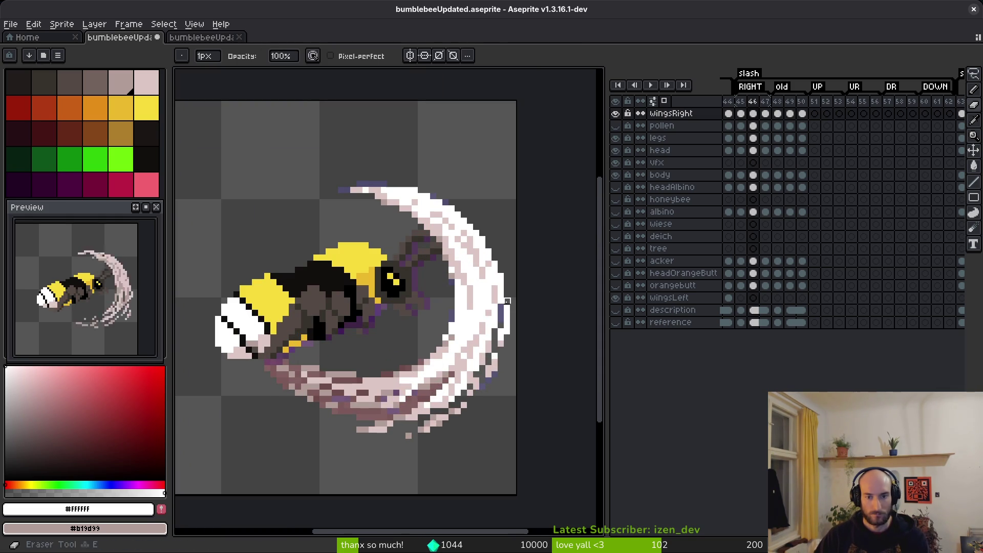
scroll(519, 350, "down", 1)
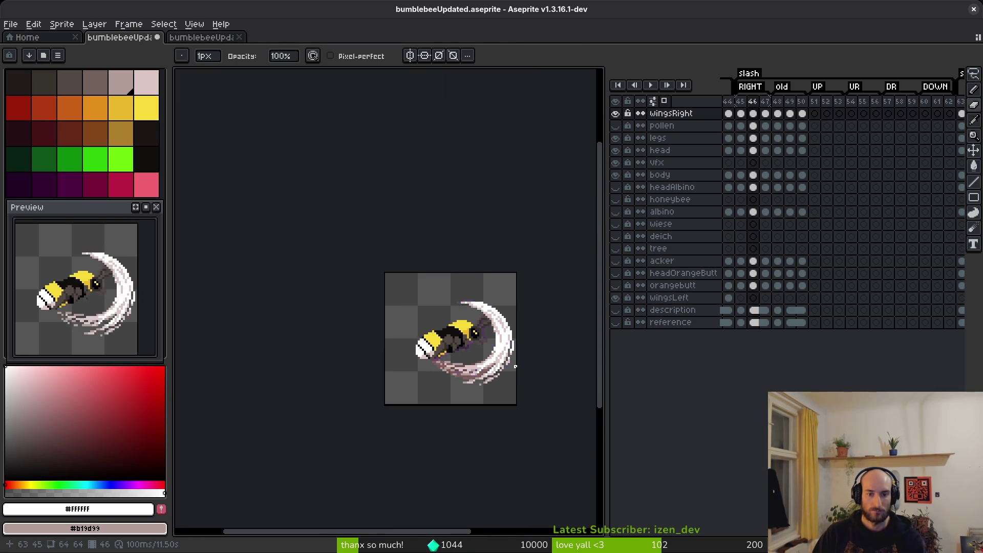
scroll(496, 338, "up", 5)
scroll(504, 330, "down", 2)
key("ctrl+s")
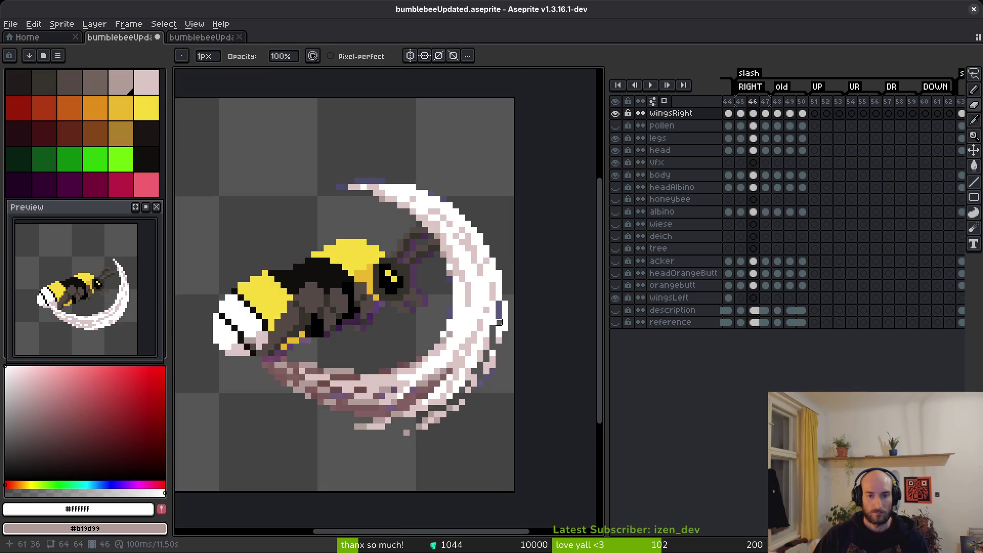
Erase two white pixels from the slash arc and save bumblebeeUpdated.aseprite again
scroll(484, 335, "up", 3)
key("b")
scroll(484, 334, "down", 5)
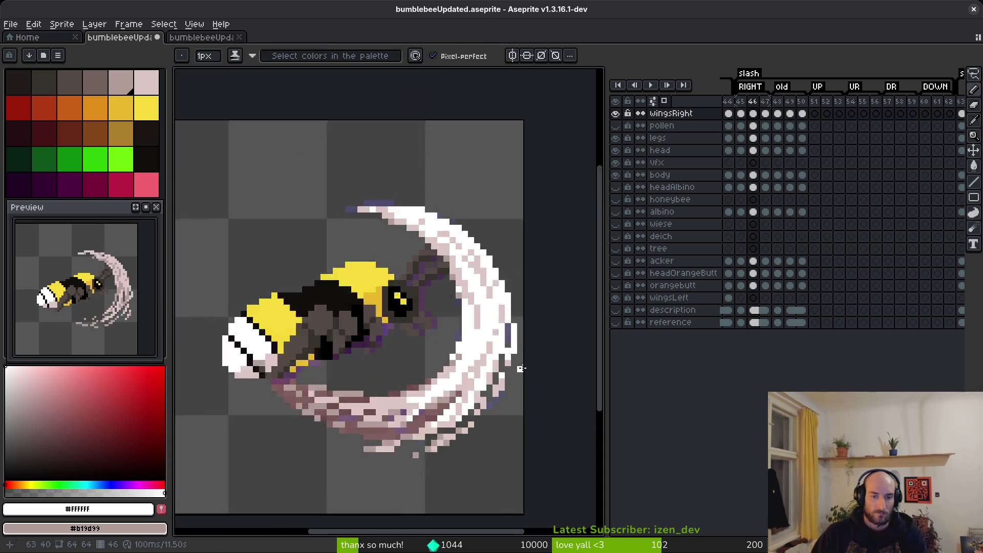
scroll(489, 373, "up", 4)
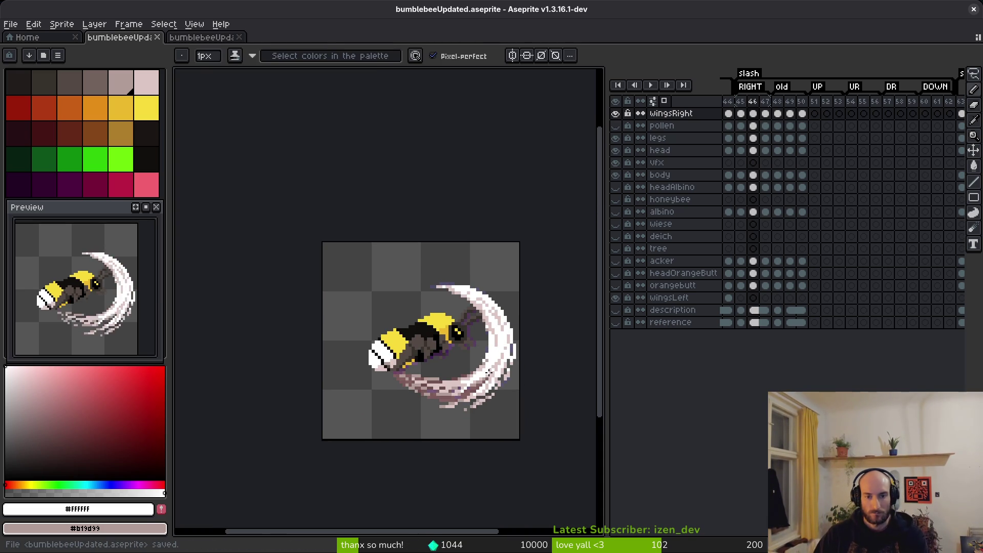
key("e")
left_click(464, 275)
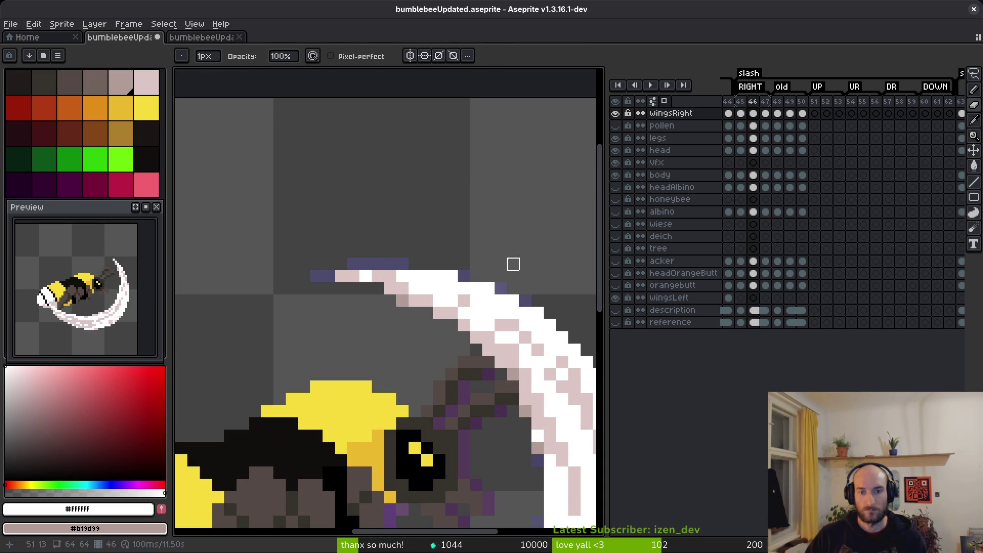
left_click(451, 276)
scroll(476, 252, "down", 4)
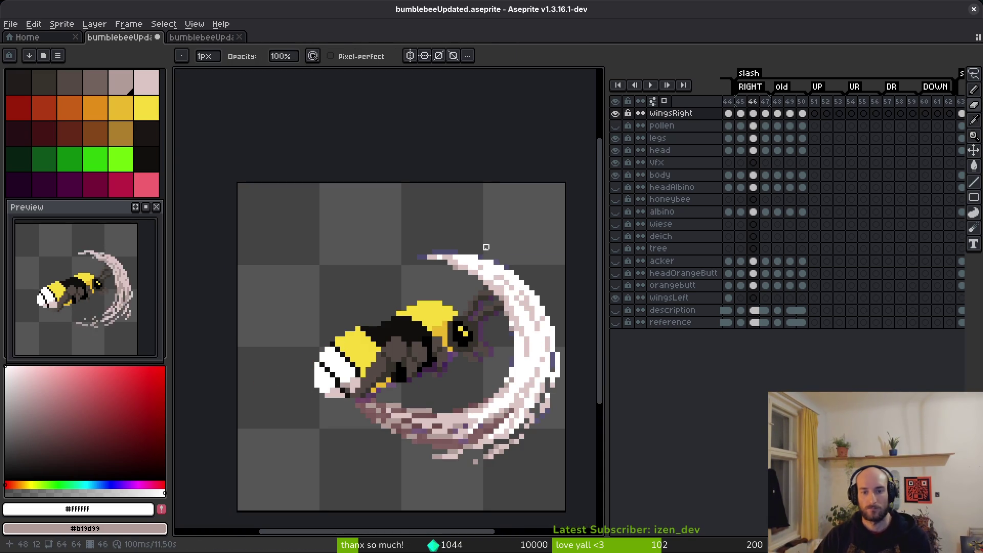
scroll(491, 235, "up", 2)
scroll(484, 251, "down", 2)
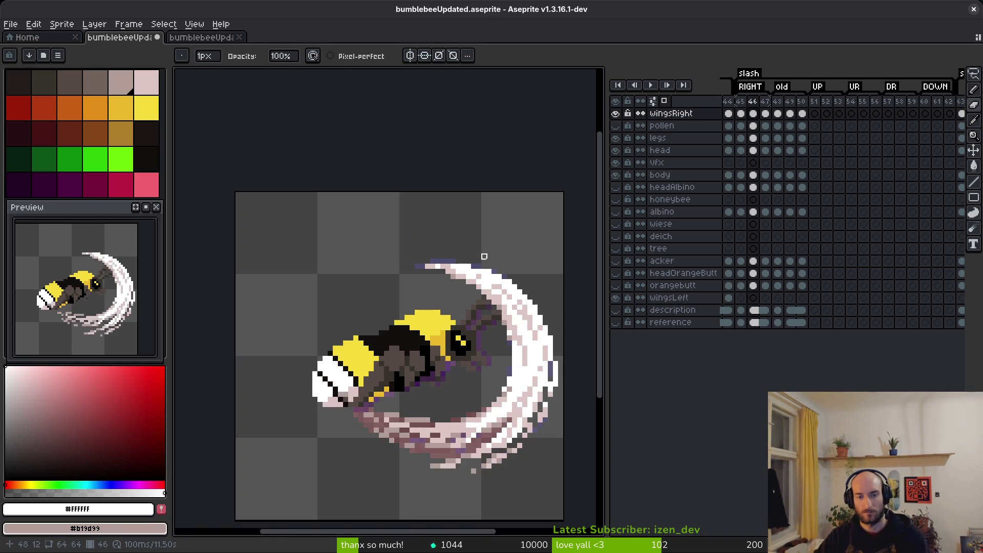
key("ctrl+s")
scroll(348, 401, "up", 5)
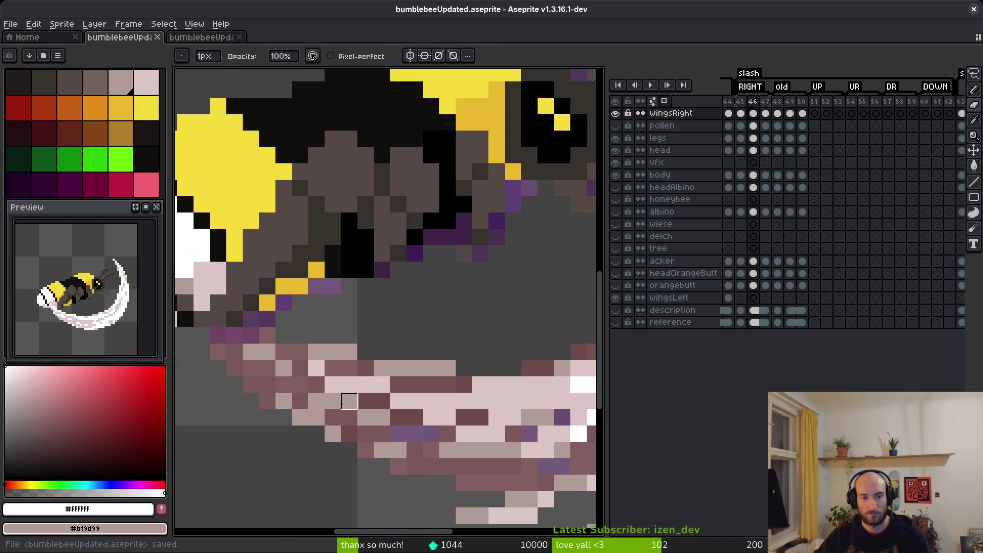
scroll(515, 434, "down", 5)
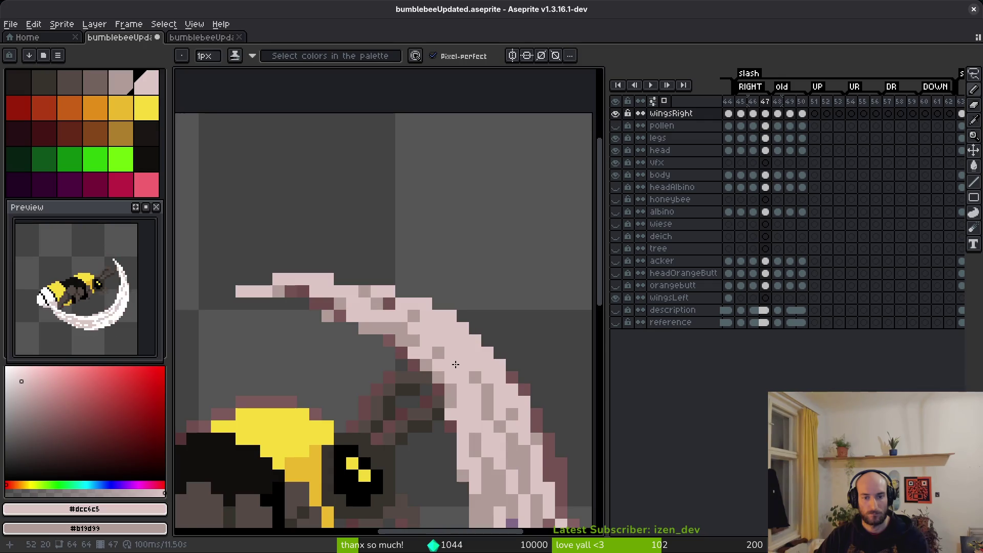
Save, then repaint two dark pixels in the sampled grey-pink, undoing the last one
scroll(516, 434, "down", 1)
scroll(437, 342, "up", 4)
key("ctrl+s")
scroll(437, 342, "up", 4)
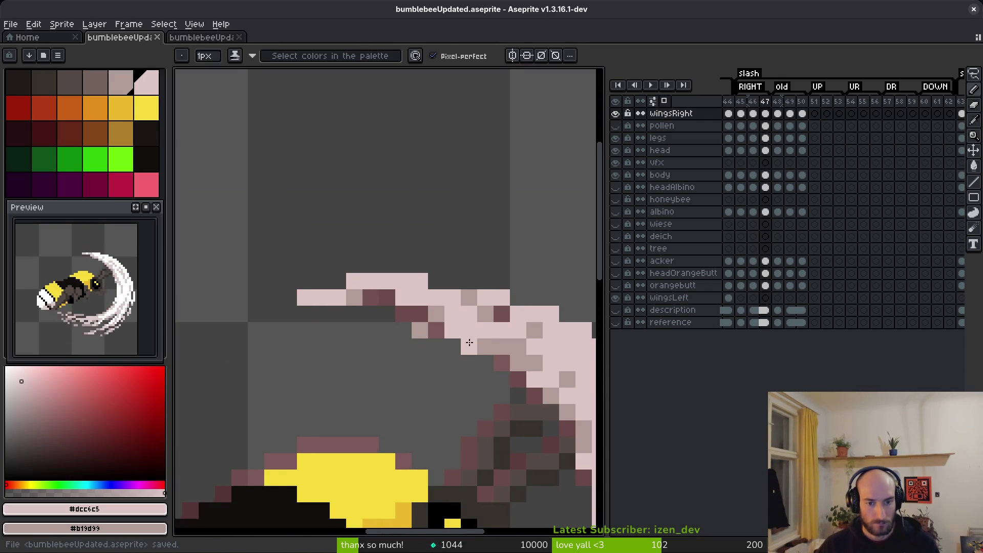
key("alt")
left_click(401, 325, "alt")
left_click(412, 325)
left_click(396, 308)
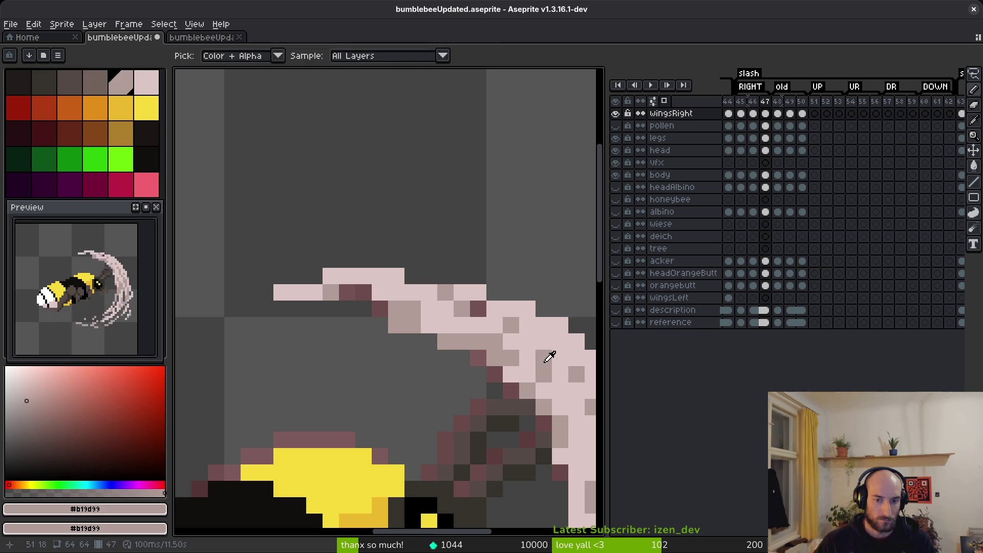
left_click(576, 379, "alt")
key("ctrl+z")
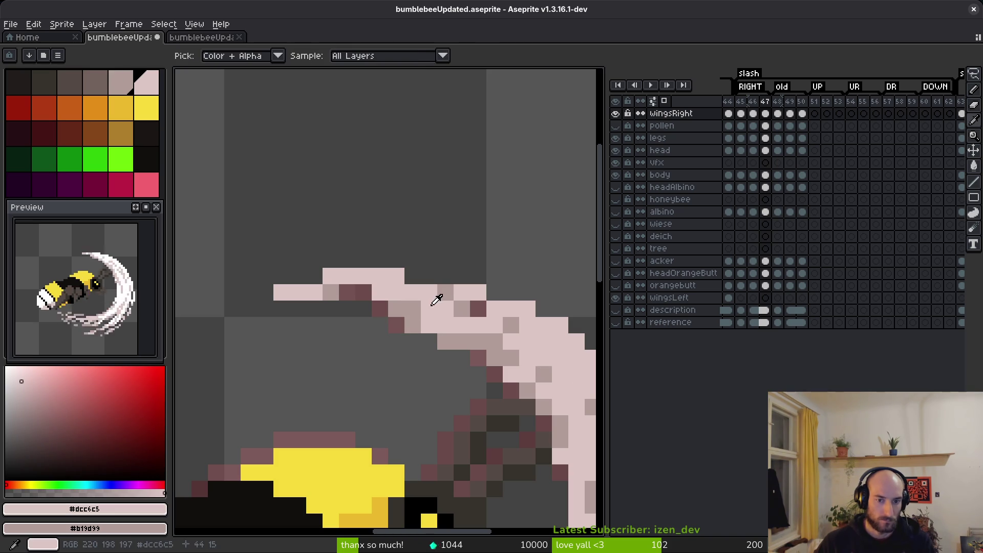
Resample the grey-pink and light pink, darken a light slash pixel, and hide the timeline
scroll(420, 309, "down", 5)
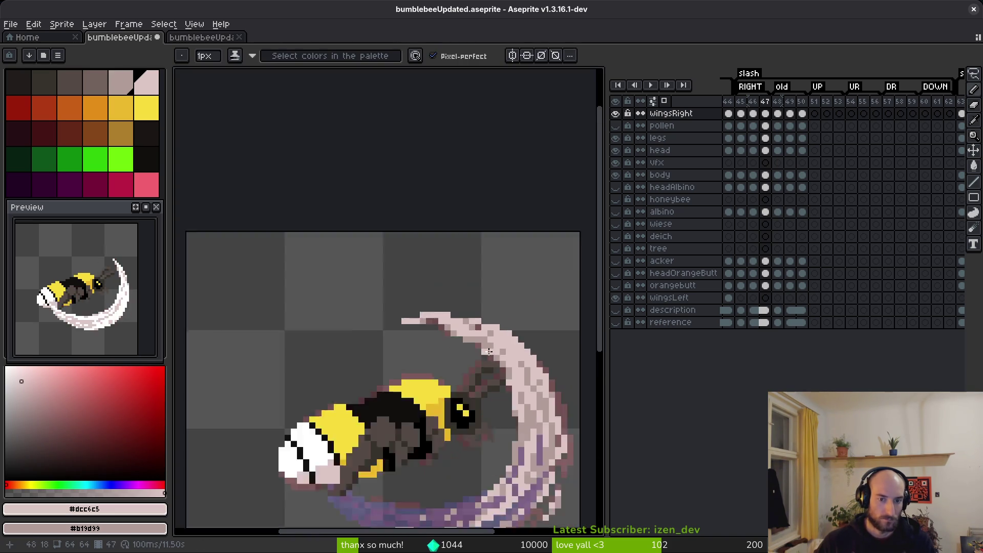
left_click_drag(501, 395, 467, 380)
key("ctrl+z")
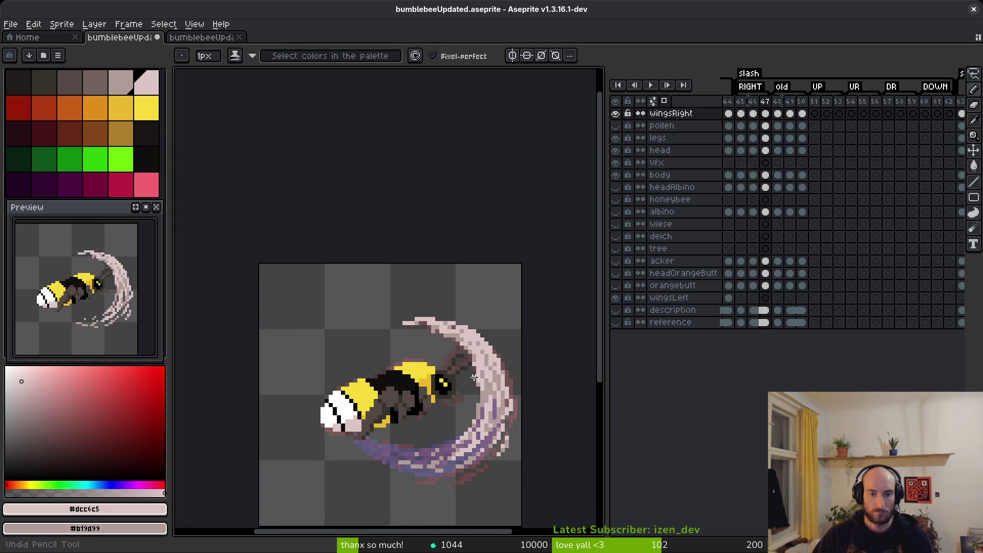
scroll(474, 377, "up", 1)
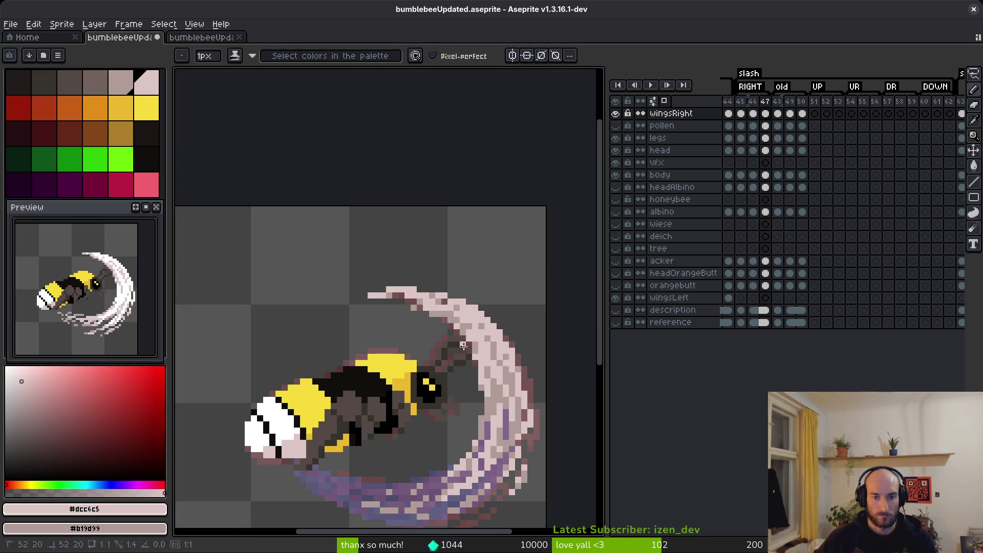
scroll(476, 322, "up", 3)
left_click(461, 323, "alt")
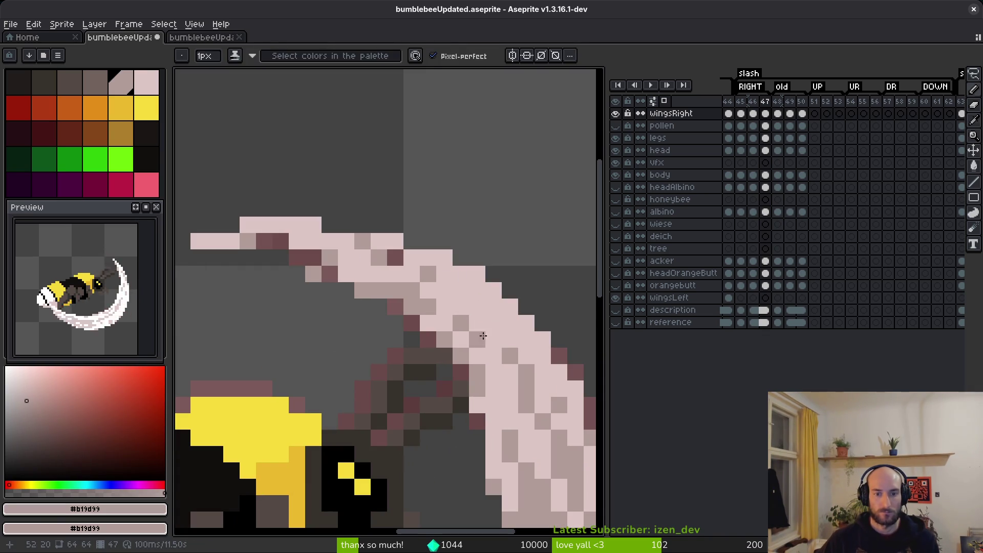
scroll(536, 403, "down", 3)
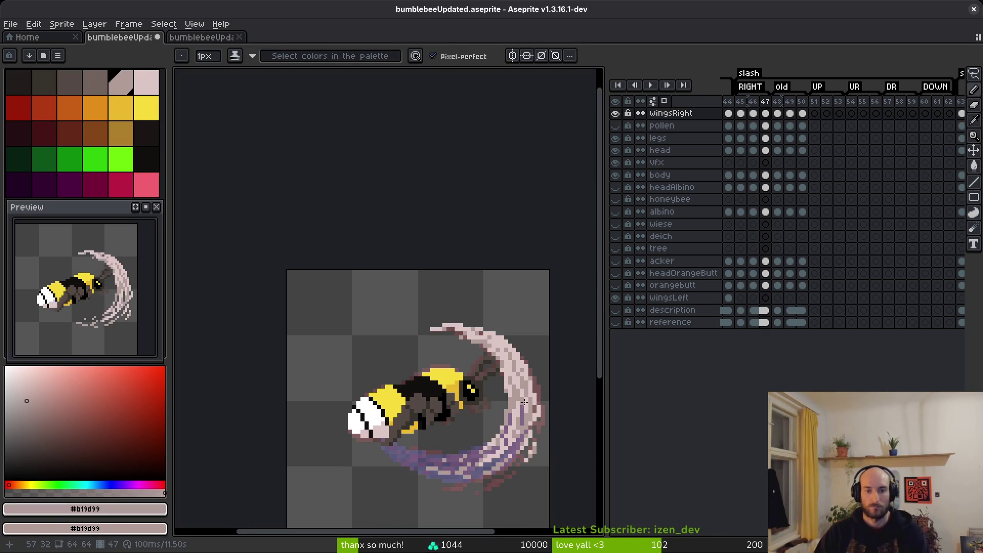
scroll(512, 353, "up", 3)
left_click(435, 333, "alt")
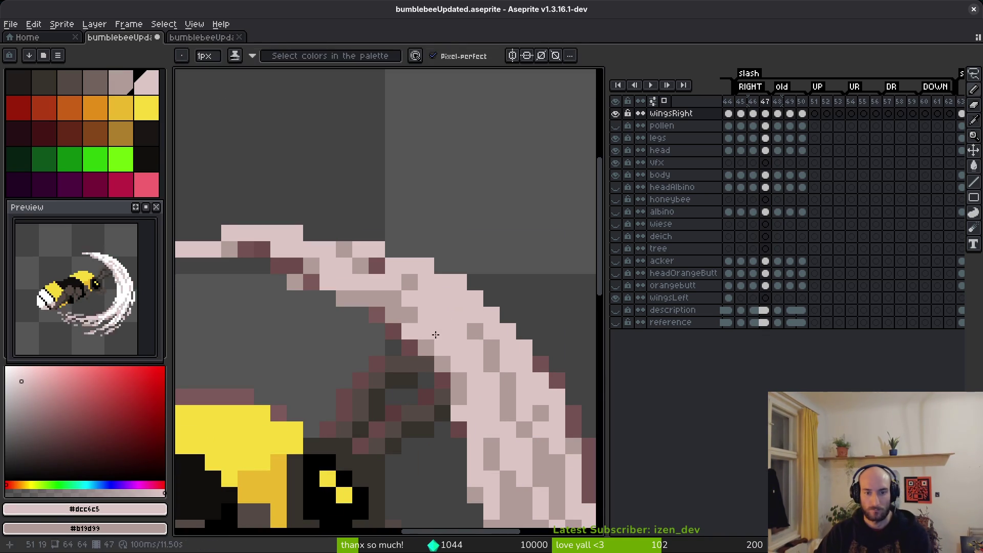
left_click(421, 307, "alt")
left_click(445, 342)
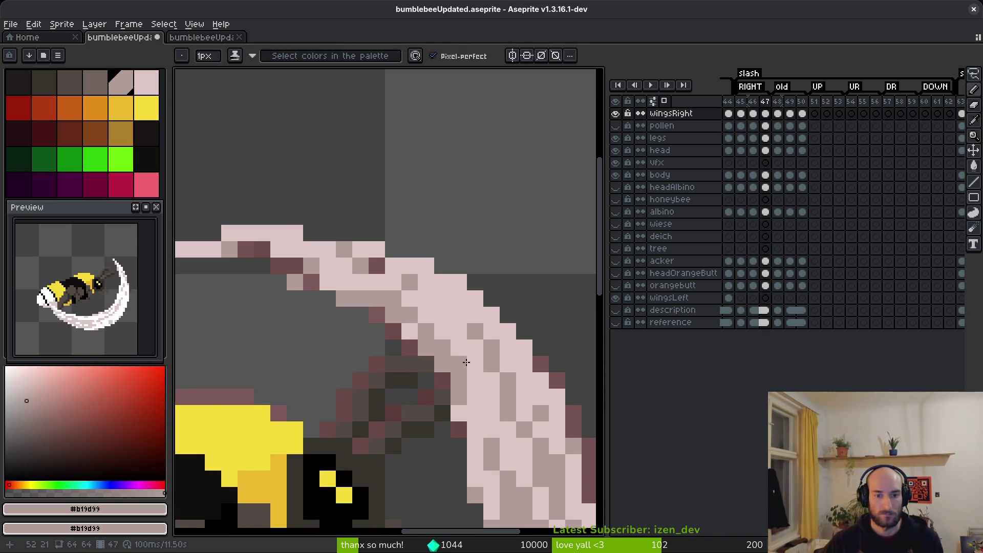
scroll(459, 355, "down", 5)
key("Tab")
Save, then place a sampled light pink pixel on the lower slash
key("w")
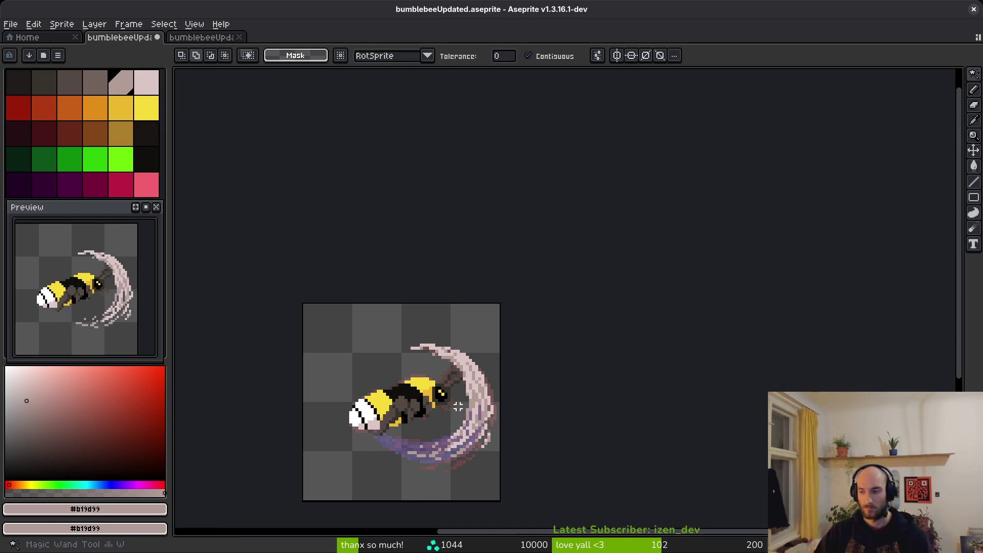
key("ctrl+s")
scroll(450, 416, "up", 3)
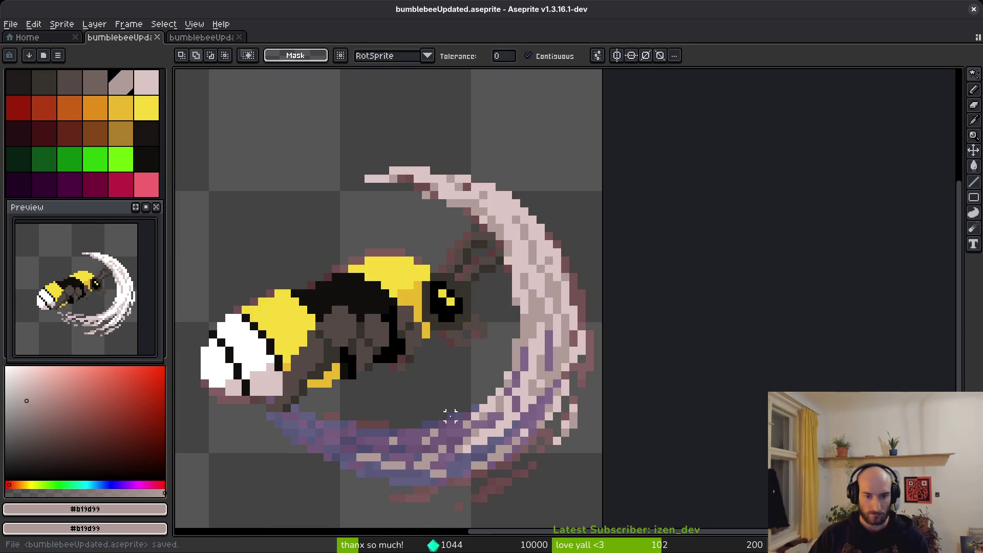
key("b")
left_click(507, 365, "alt")
scroll(507, 364, "up", 2)
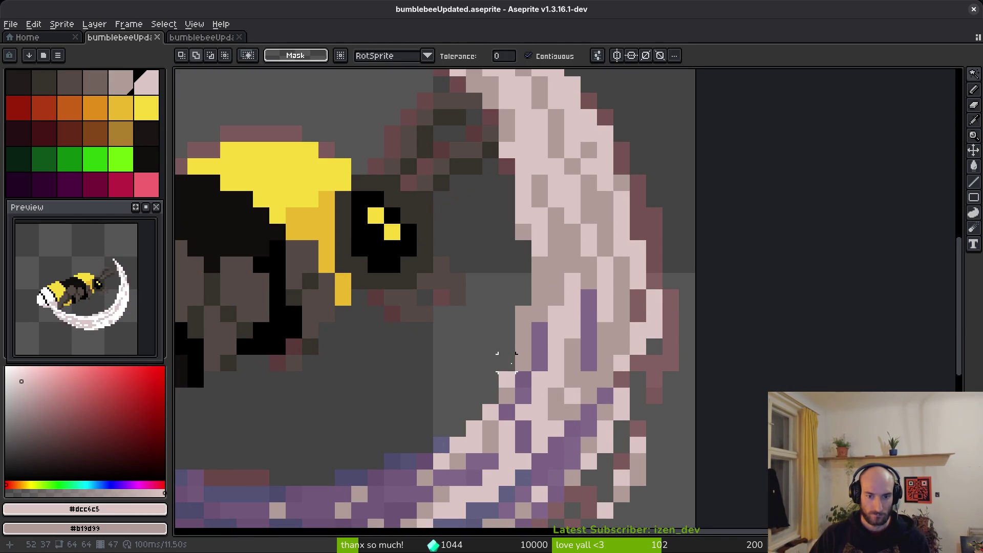
left_click(511, 365)
scroll(547, 388, "down", 5)
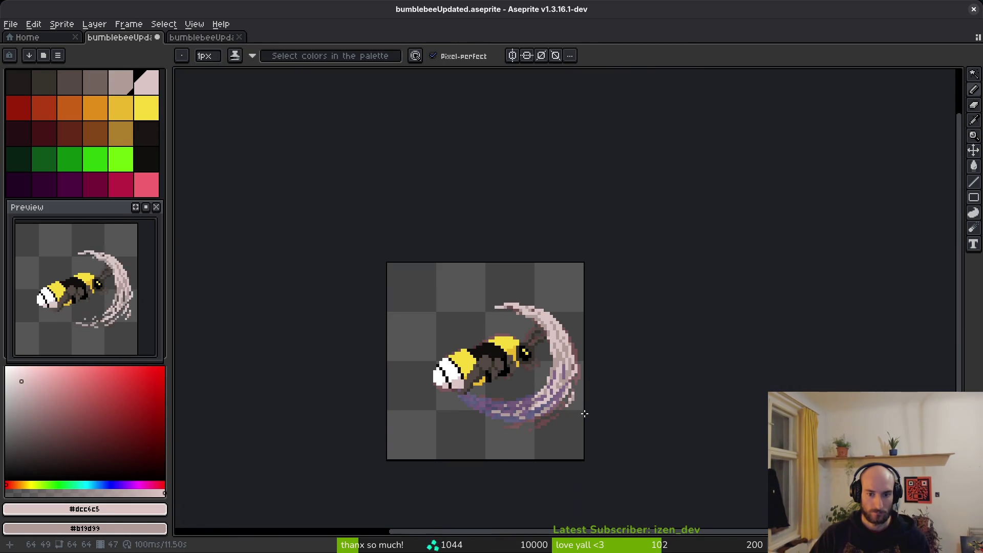
scroll(585, 413, "up", 4)
Sample the darker grey-pink and light pink from the slash, saving bumblebeeUpdated.aseprite twice
left_click(469, 335, "alt")
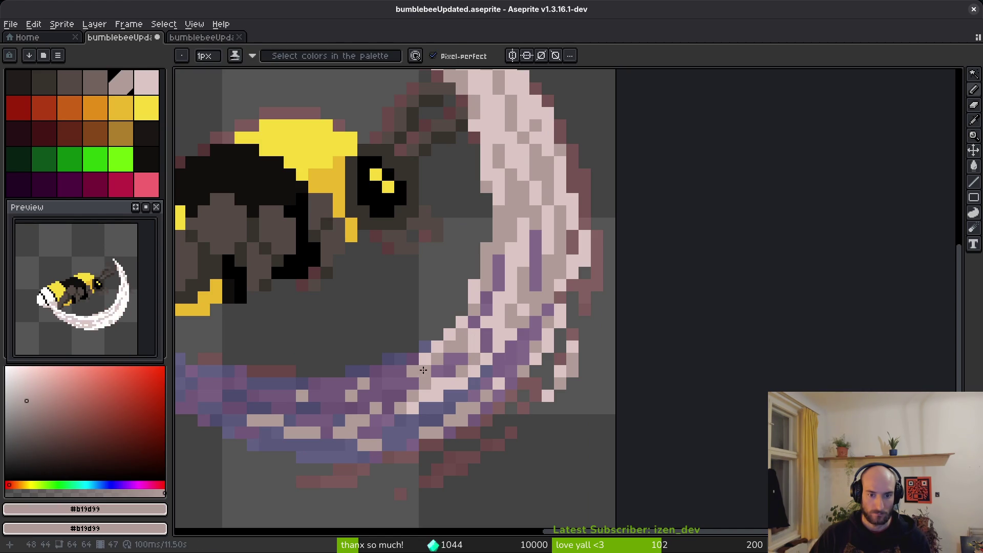
scroll(503, 392, "down", 3)
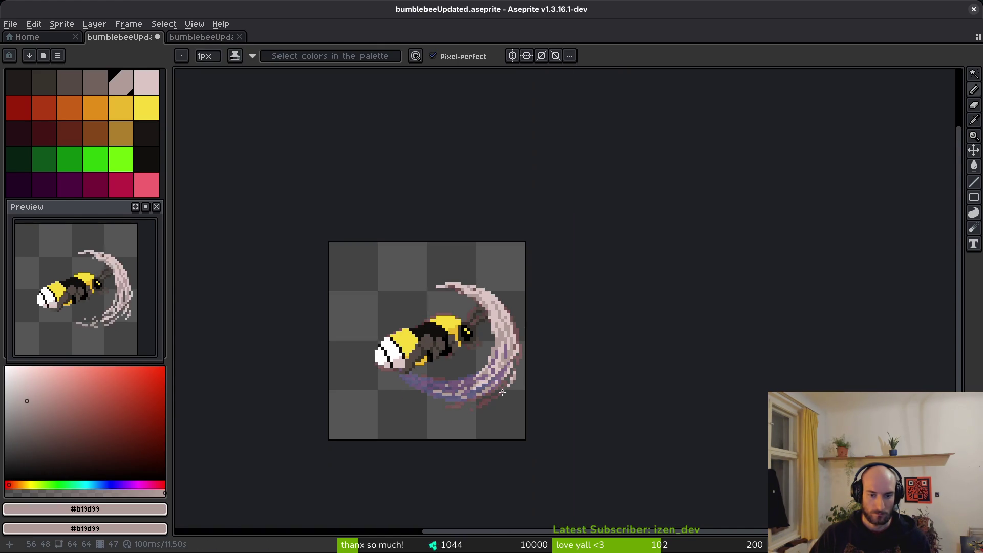
key("ctrl+s")
scroll(501, 393, "up", 3)
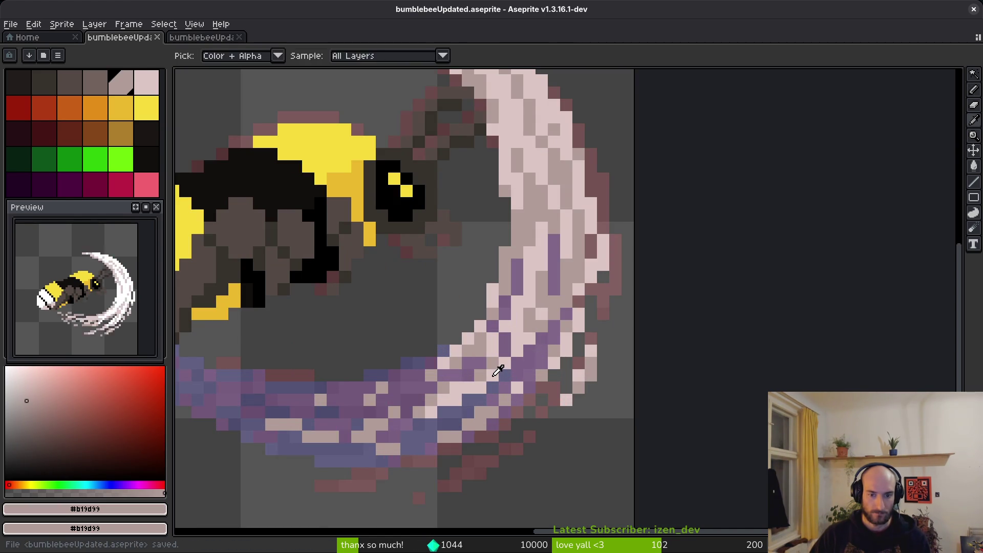
left_click(479, 378, "alt")
left_click(480, 365, "alt")
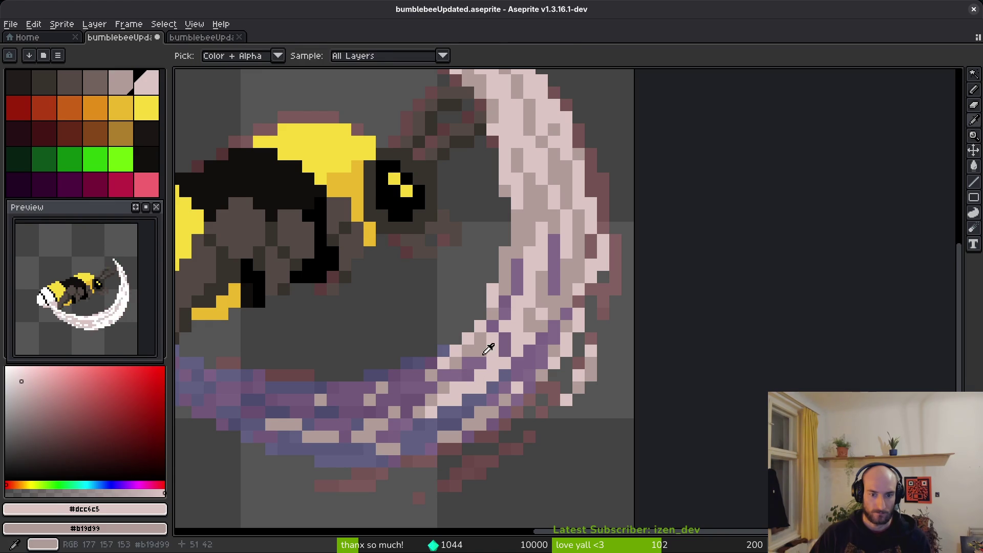
scroll(512, 372, "down", 3)
scroll(511, 378, "up", 3)
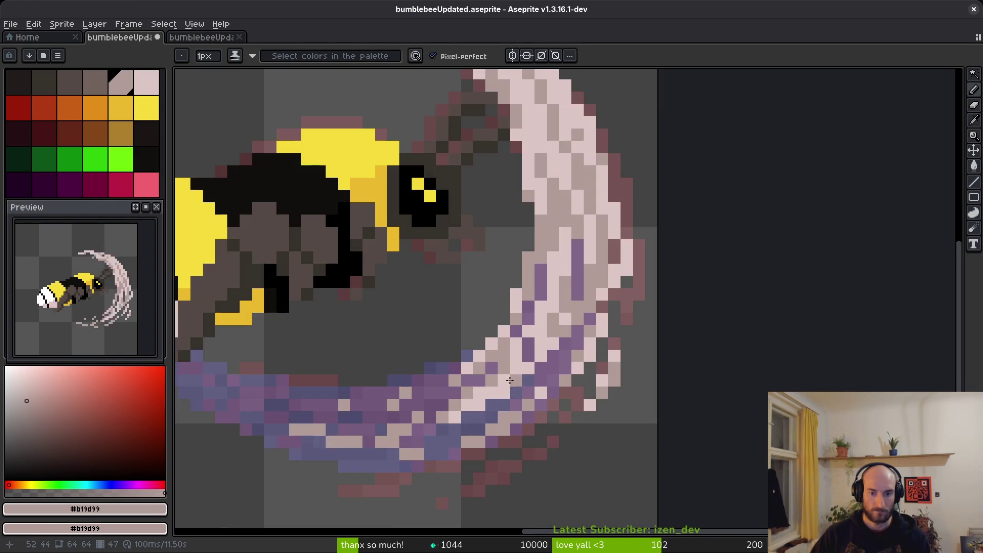
scroll(514, 357, "down", 4)
key("ctrl+s")
scroll(502, 338, "up", 4)
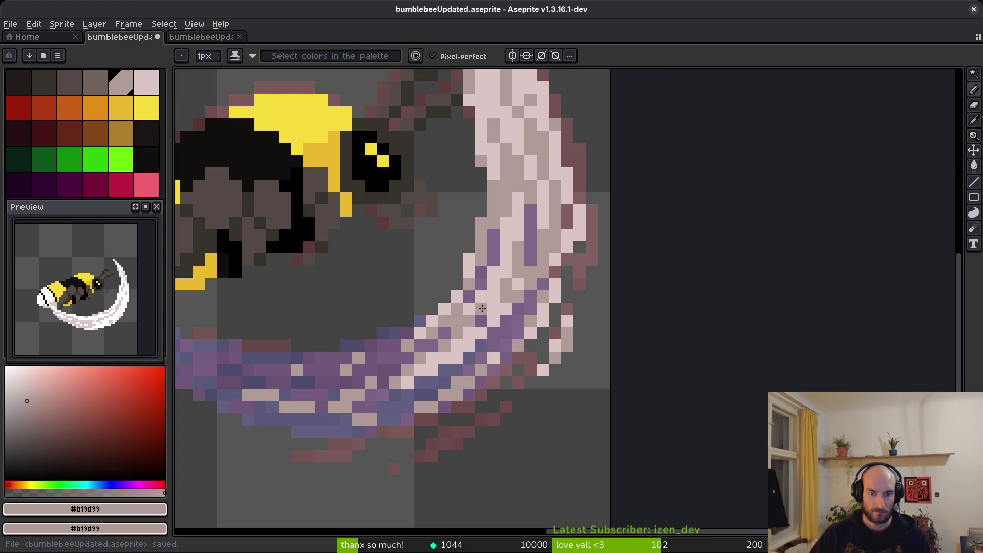
scroll(482, 308, "down", 4)
scroll(534, 321, "up", 3)
scroll(534, 322, "up", 4)
Undo a recoloured pixel and erase three stray pixels along the lower slash's inner edge
left_click(478, 285)
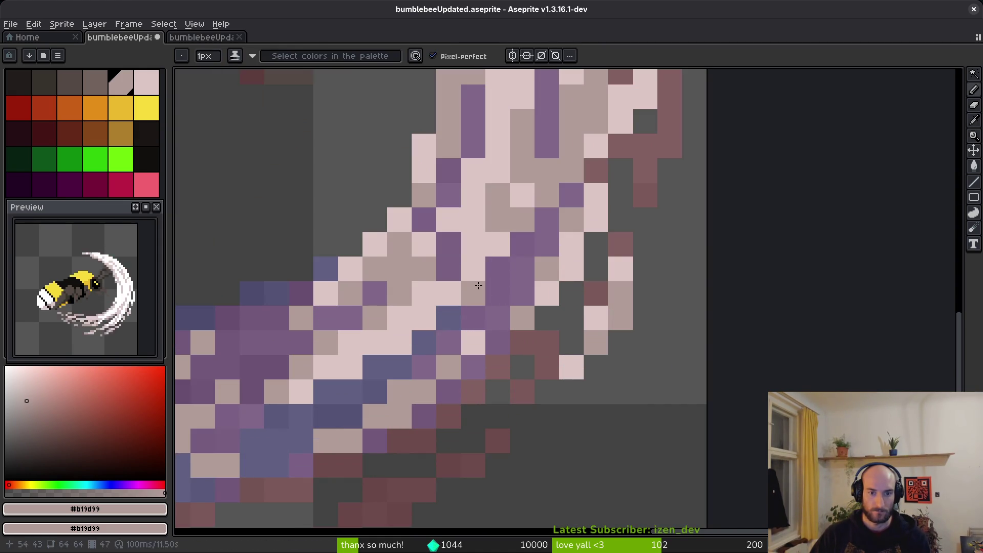
key("ctrl+z")
key("ctrl+z")
key("e")
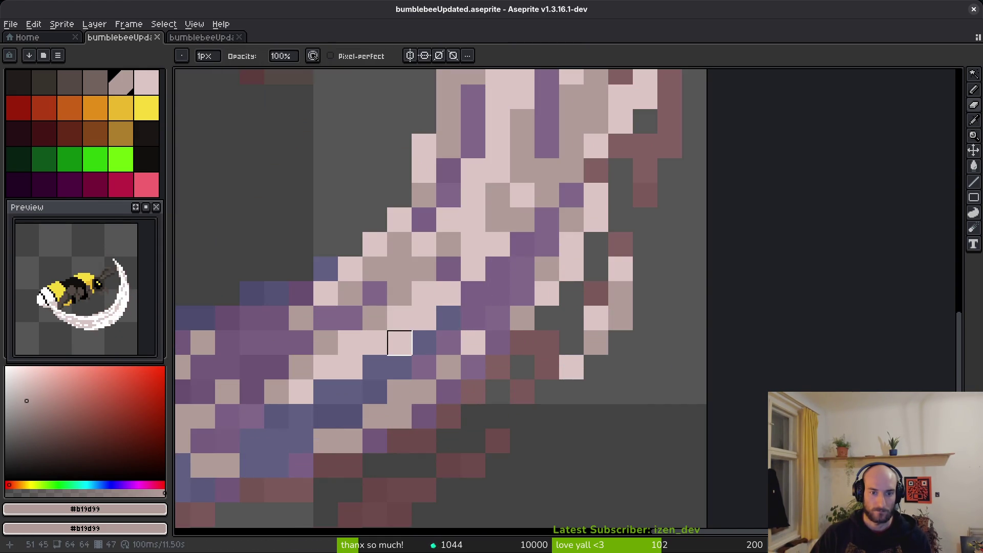
left_click(399, 320)
left_click(374, 342)
left_click(362, 369)
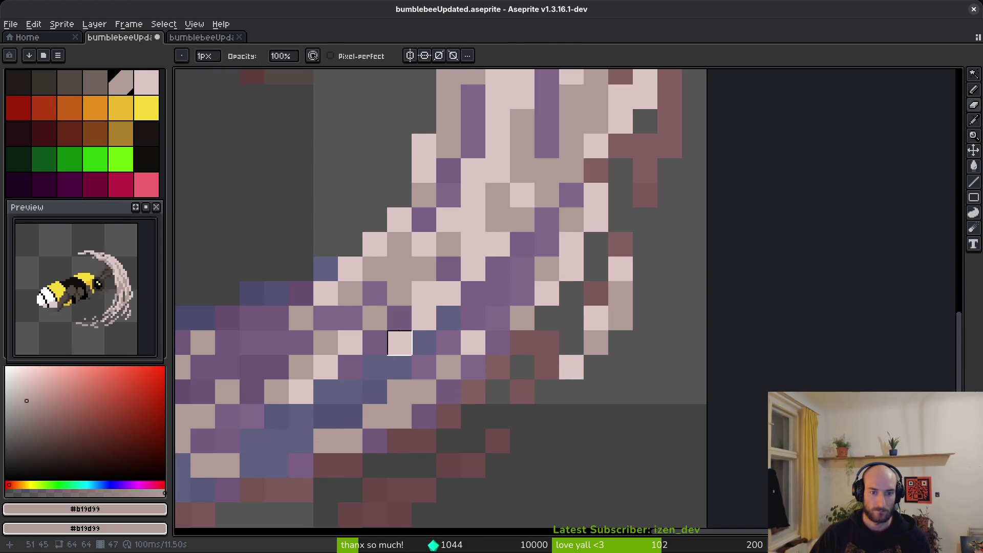
scroll(554, 390, "down", 7)
scroll(467, 299, "up", 7)
key("b")
scroll(556, 365, "down", 7)
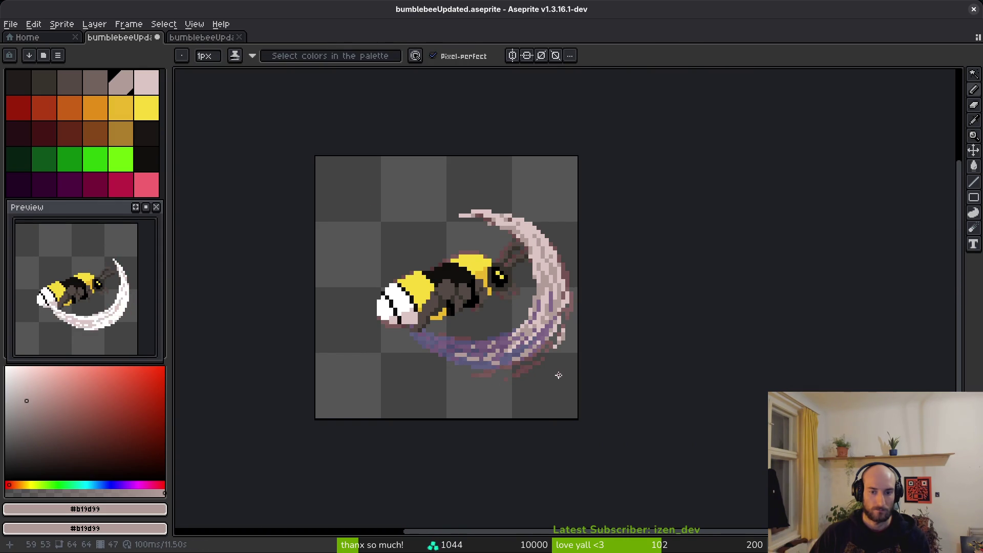